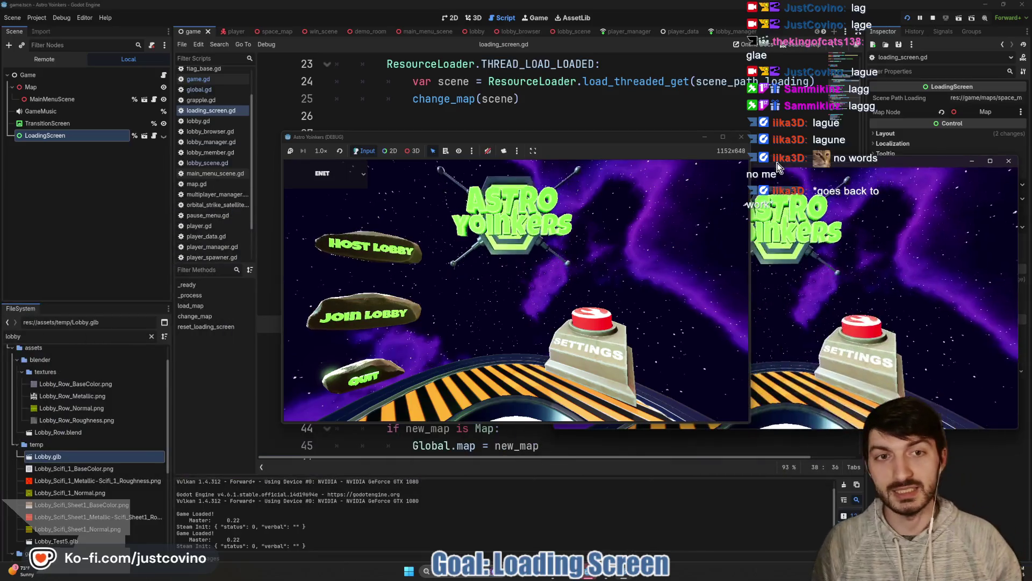
Step: Place the two debug windows side by side and host a lobby in the first client
mouse_move(553, 138)
left_mouse_down()
mouse_move(323, 159)
mouse_move(348, 156)
mouse_move(333, 160)
left_mouse_up()
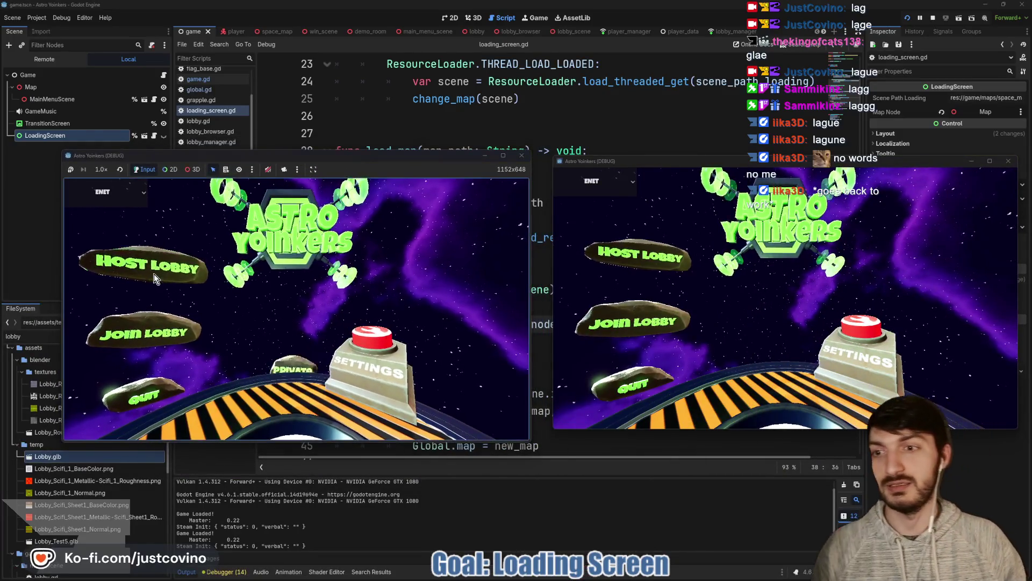
left_click(154, 273)
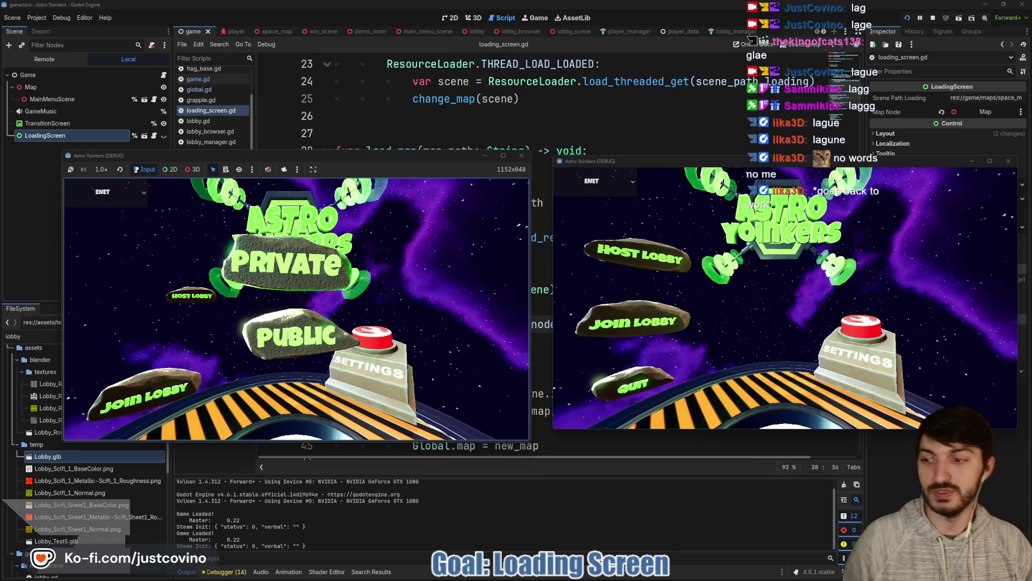
left_click(285, 263)
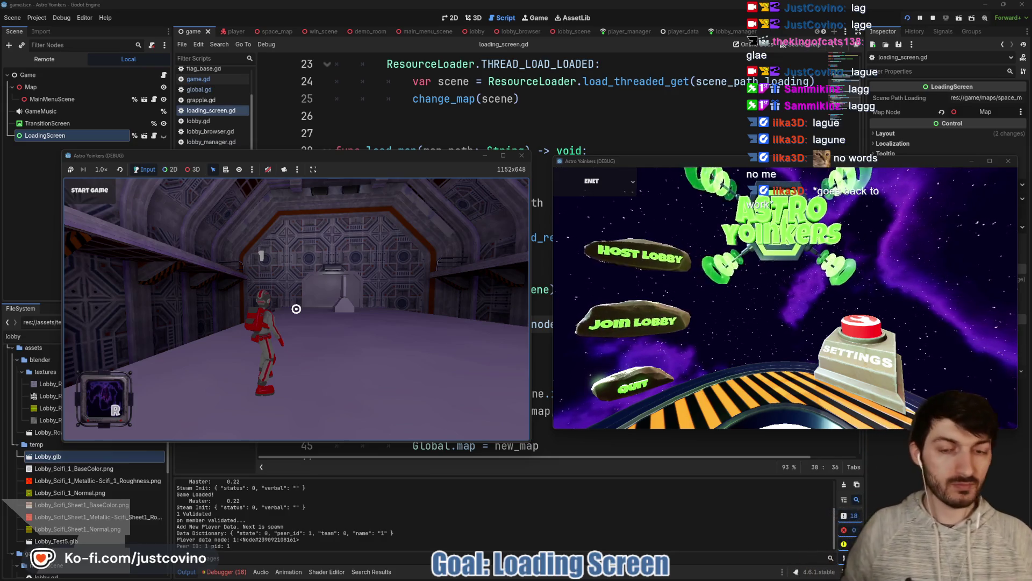
Step: Join the lobby from the second client, start the game, then stop it with F8
left_click(602, 317)
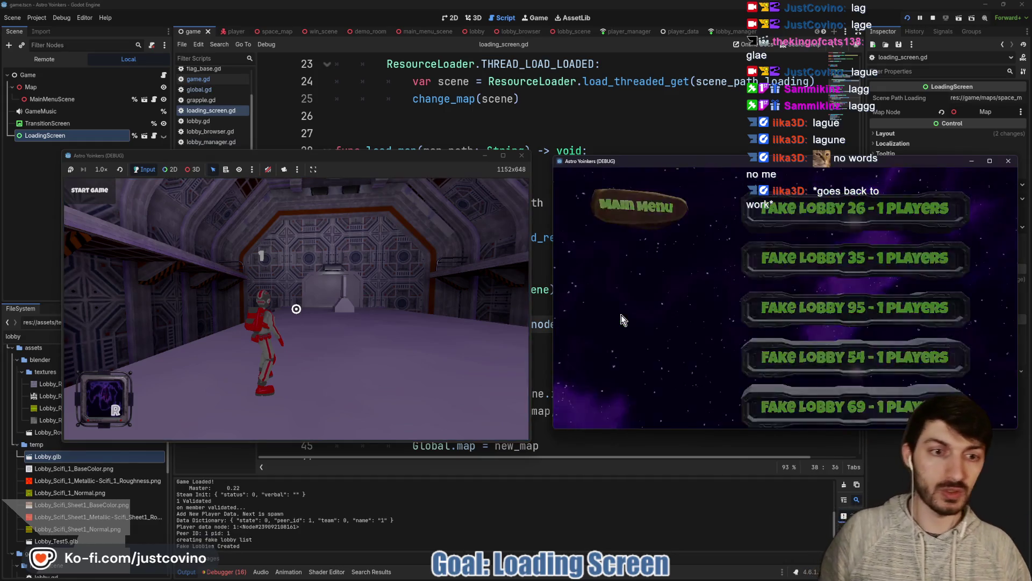
left_click(776, 224)
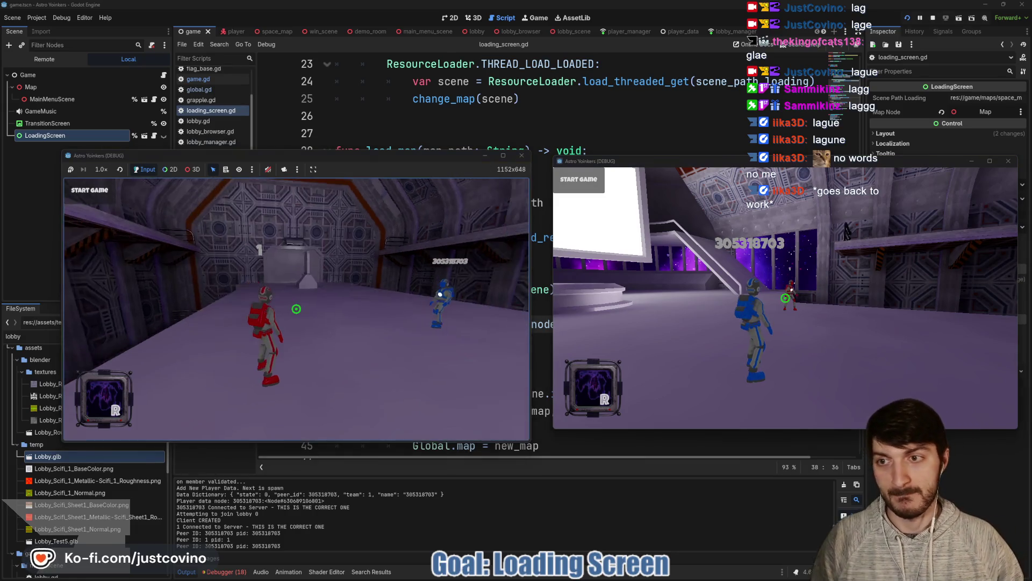
left_click(99, 197)
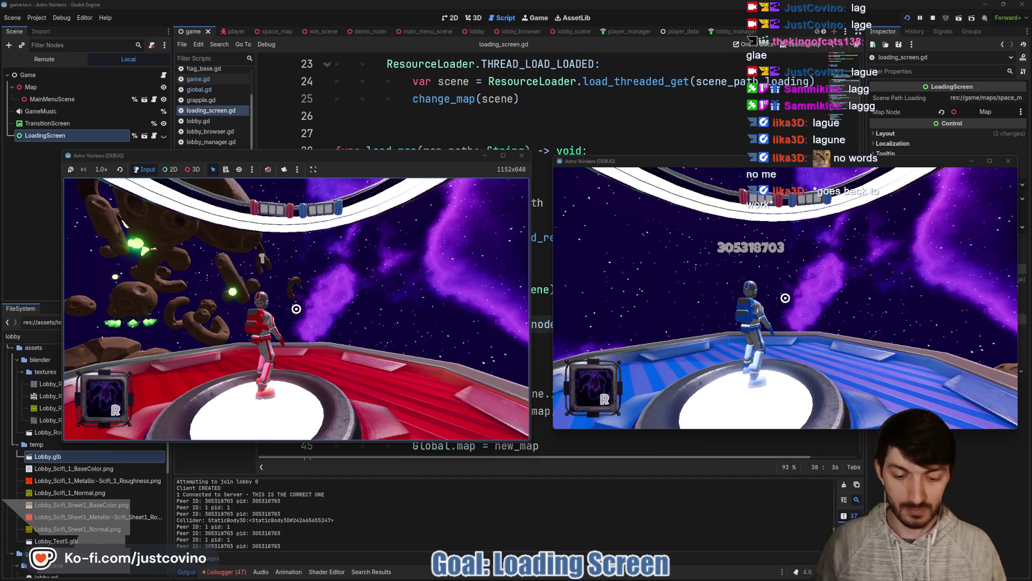
key("F8")
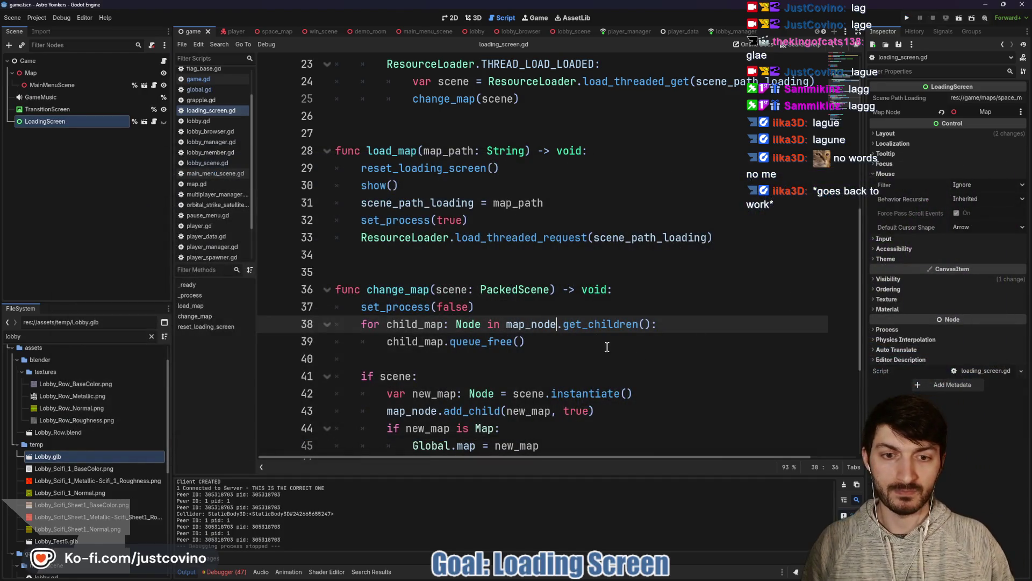
Step: Delete the extra blank line between hide() and reset_loading_screen in loading_screen.gd
left_click(590, 345)
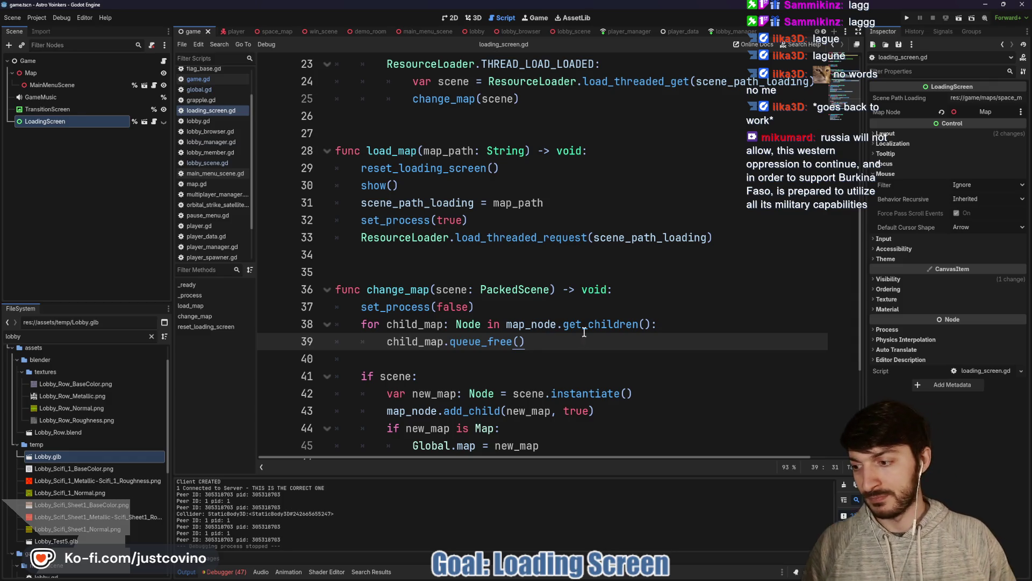
left_click(562, 277)
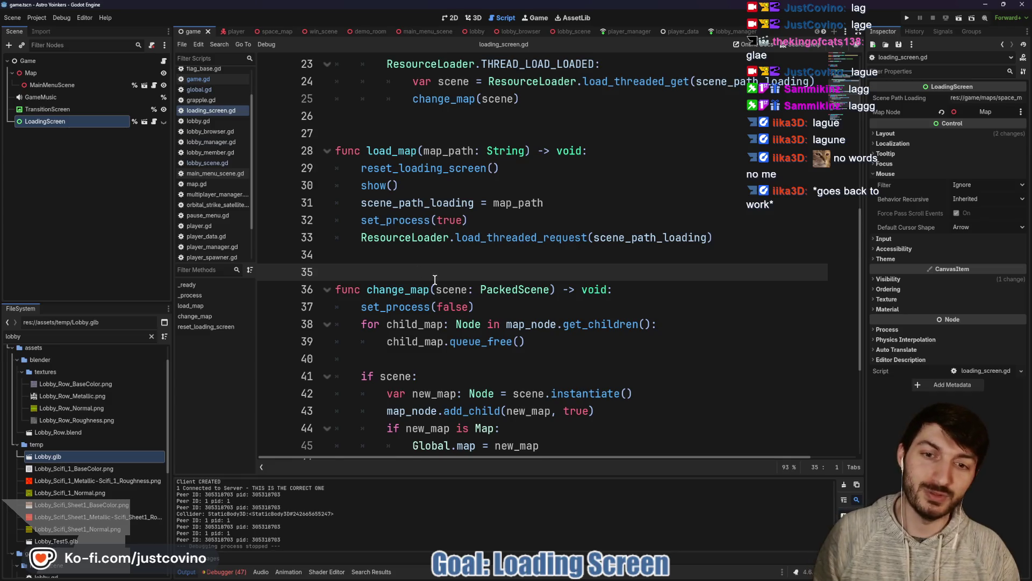
scroll(435, 279, "down", 2)
left_click(417, 265)
left_click(410, 256)
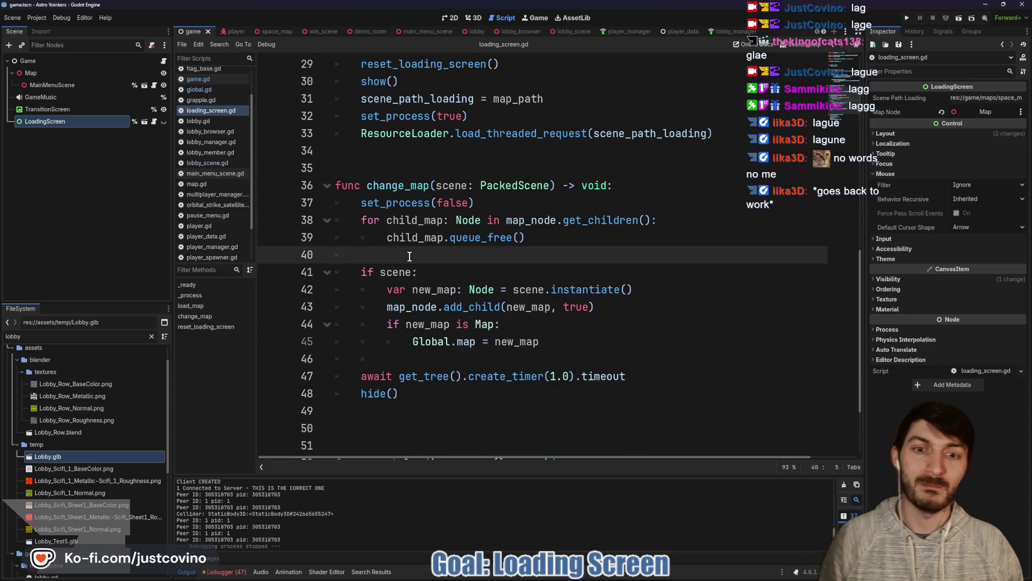
scroll(442, 355, "down", 1)
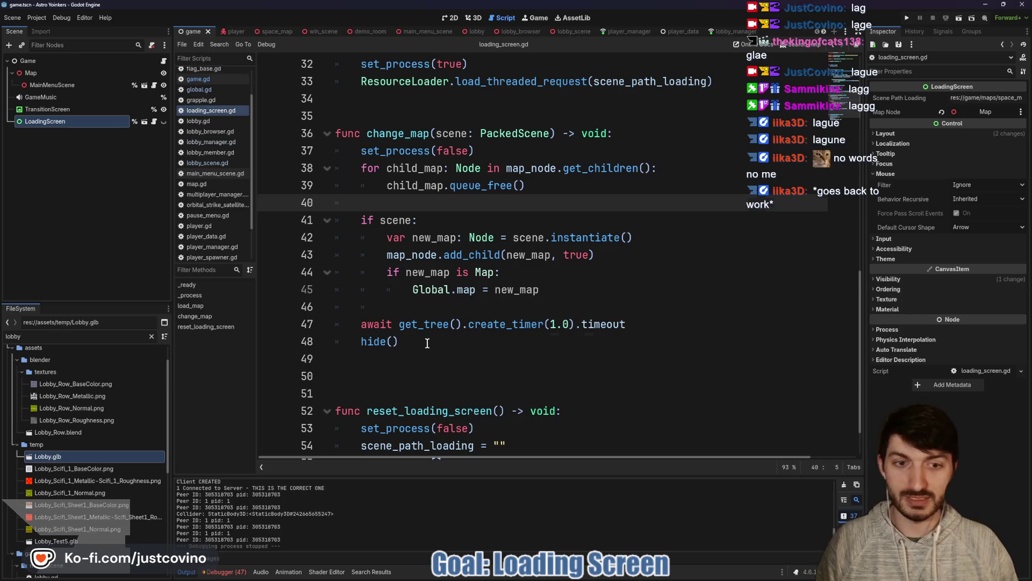
left_click(427, 343)
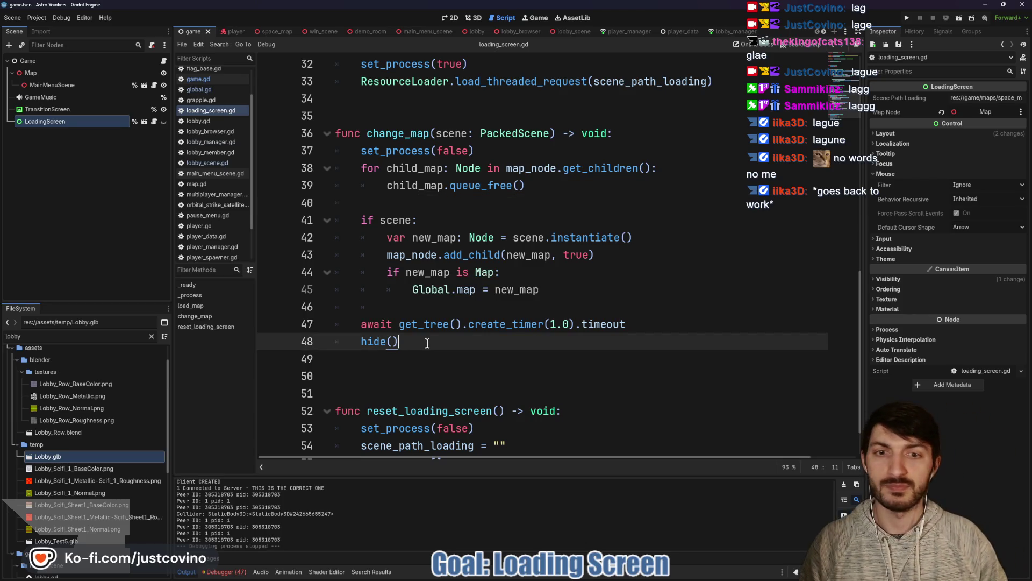
mouse_move(475, 325)
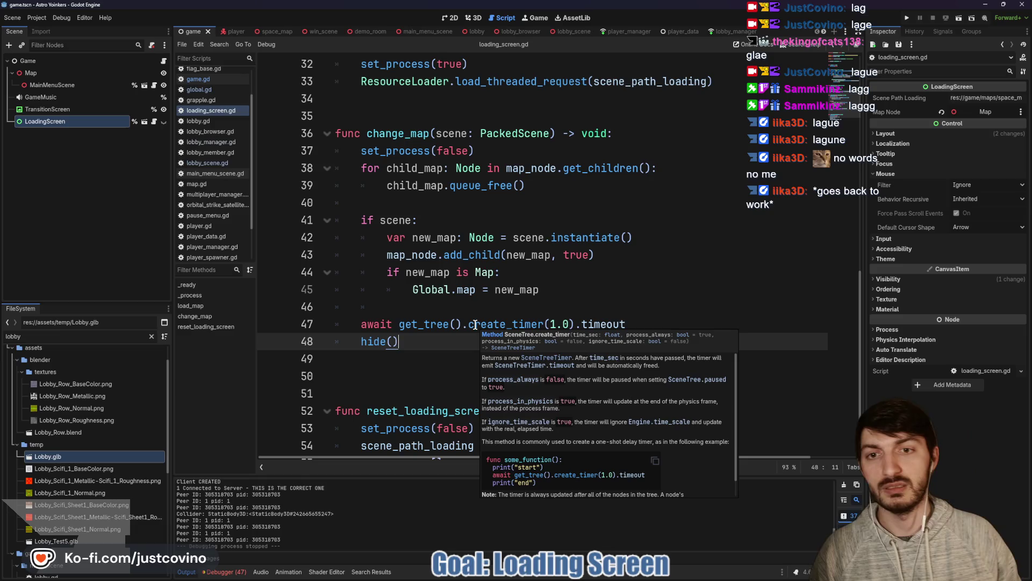
left_click(470, 312)
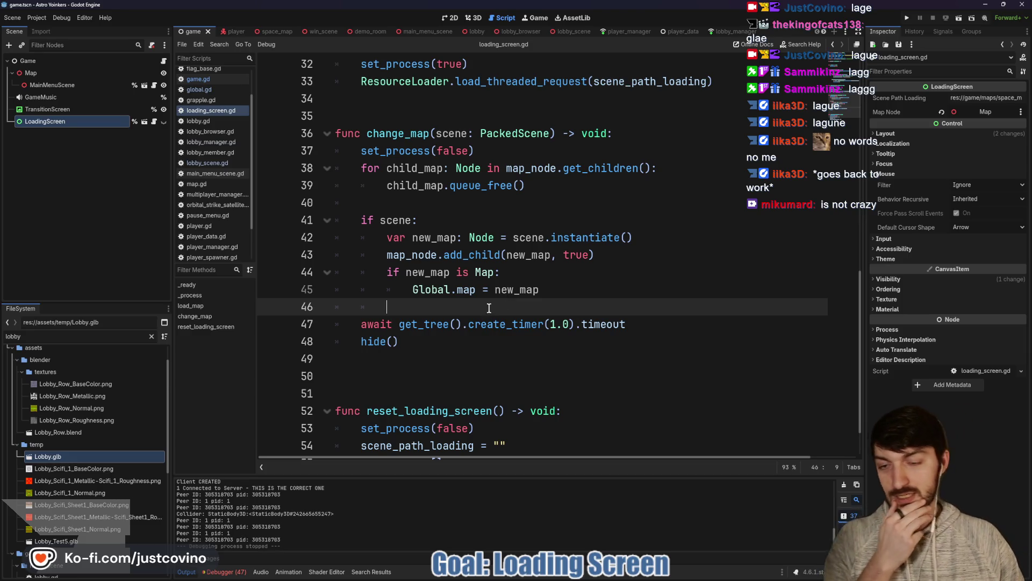
scroll(476, 321, "down", 1)
left_click(370, 322)
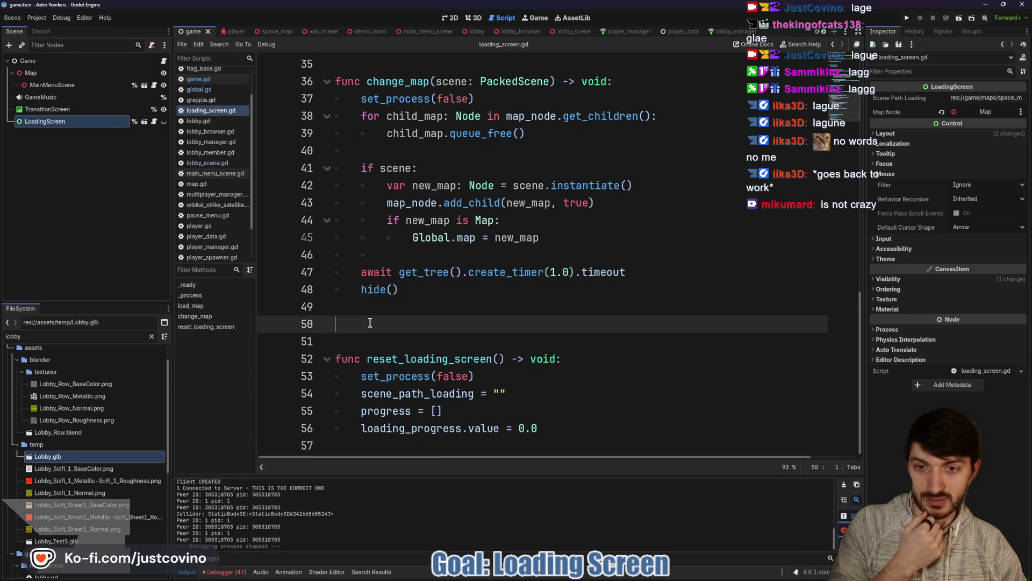
key("BackSpace")
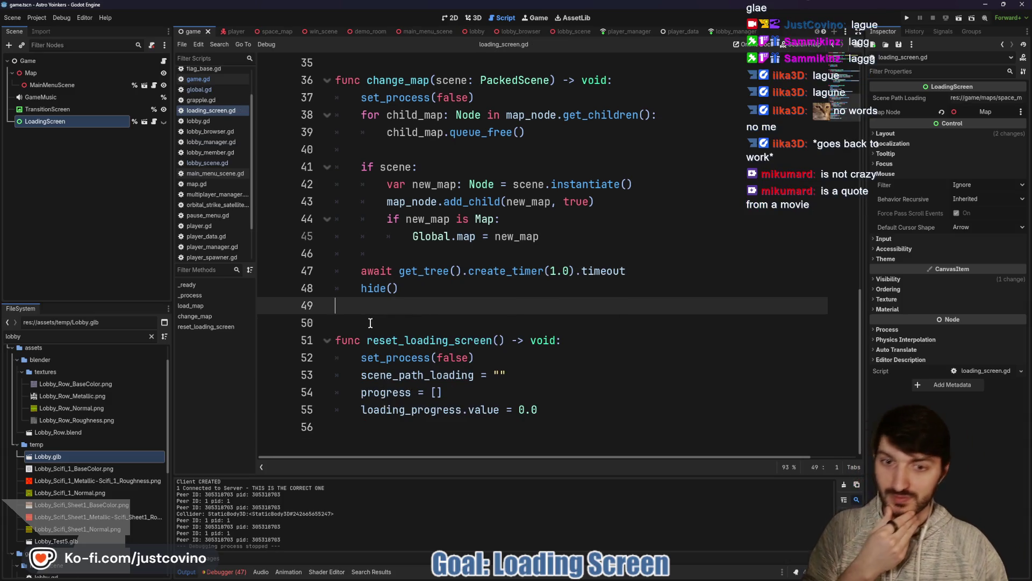
Step: Review the percentage_loaded calculation, selecting the * 100 multiplier on line 20
scroll(461, 309, "up", 1)
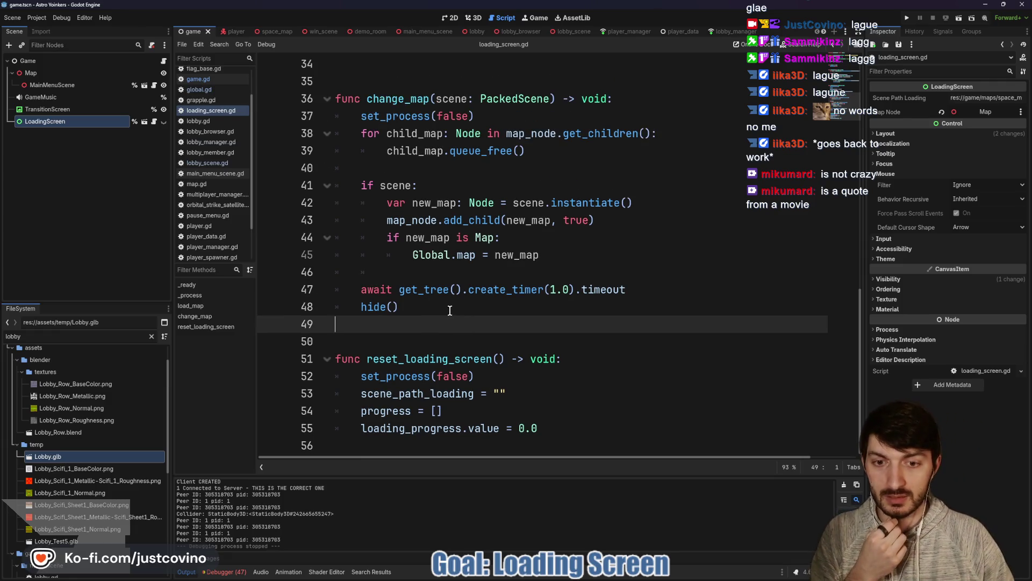
scroll(441, 323, "up", 3)
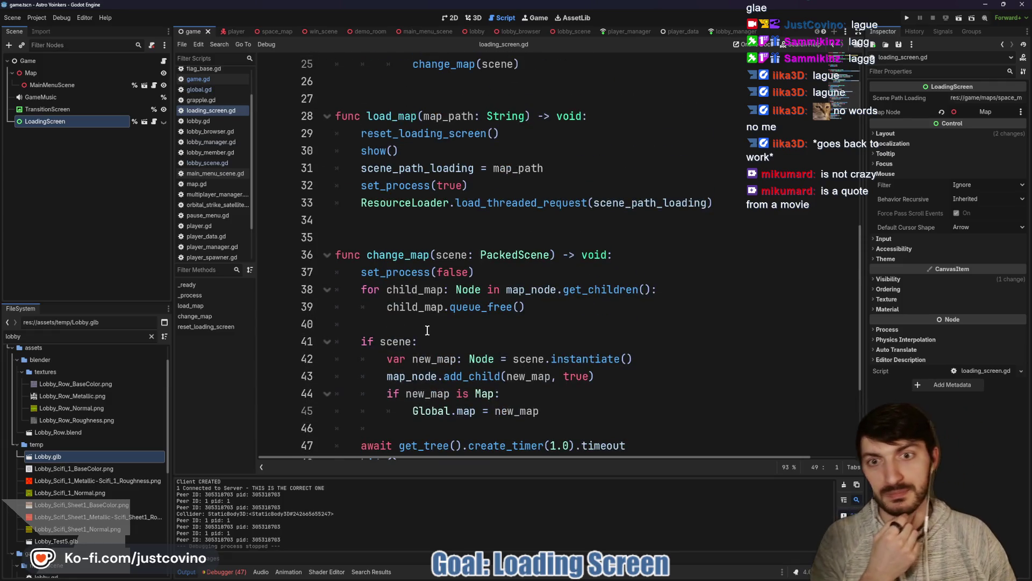
scroll(427, 330, "up", 1)
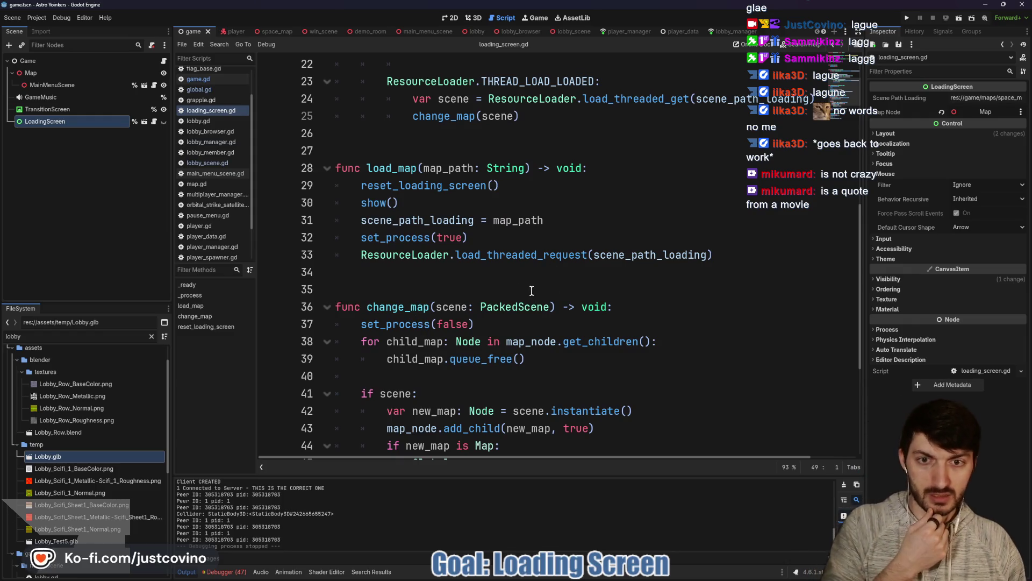
mouse_move(499, 257)
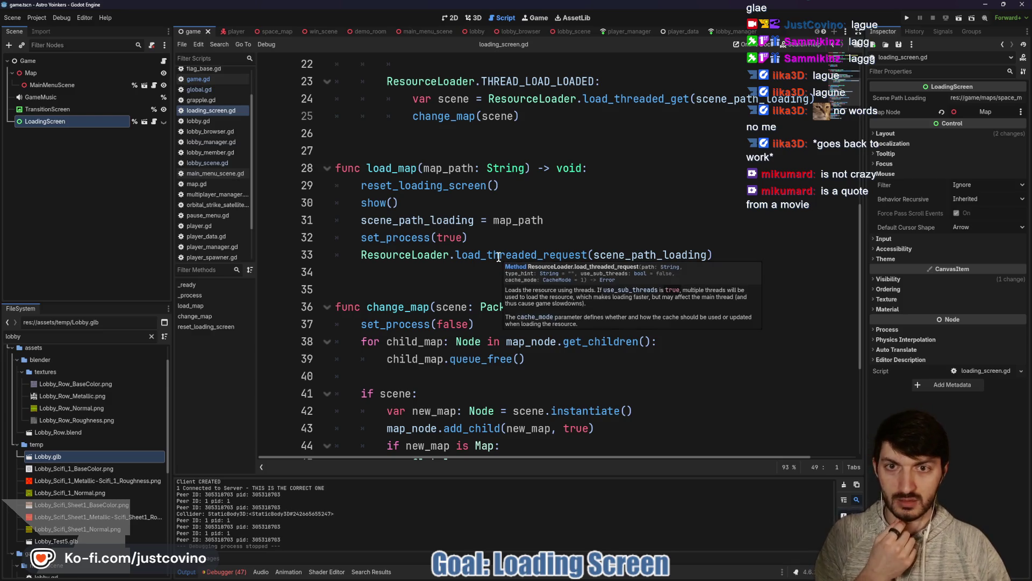
scroll(498, 257, "up", 4)
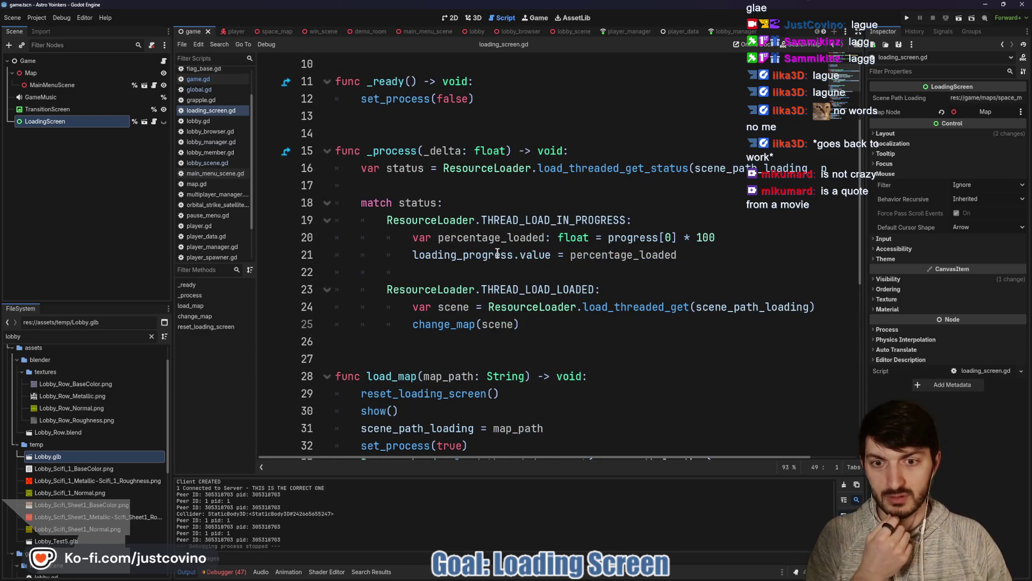
scroll(498, 253, "down", 2)
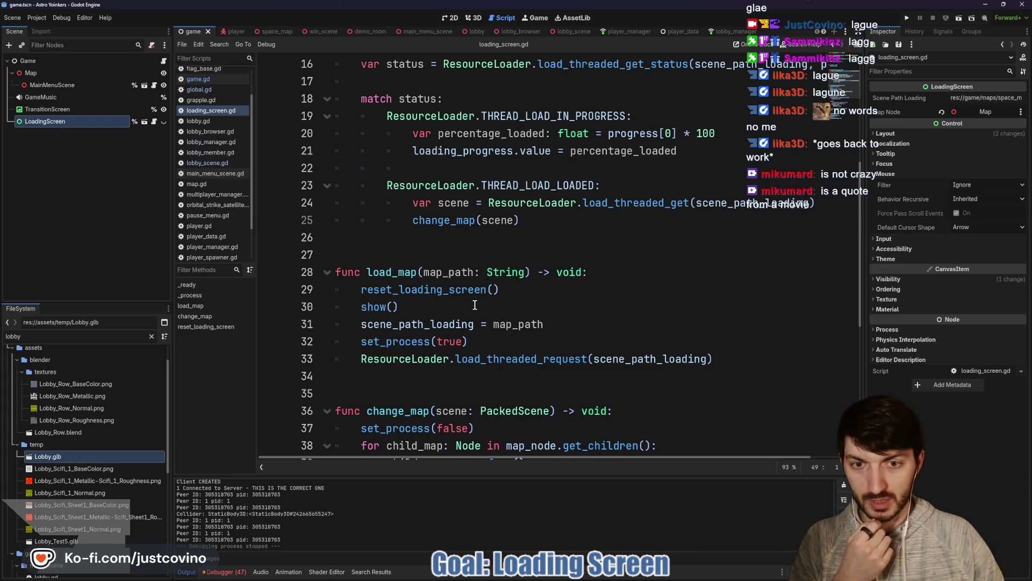
scroll(460, 313, "up", 2)
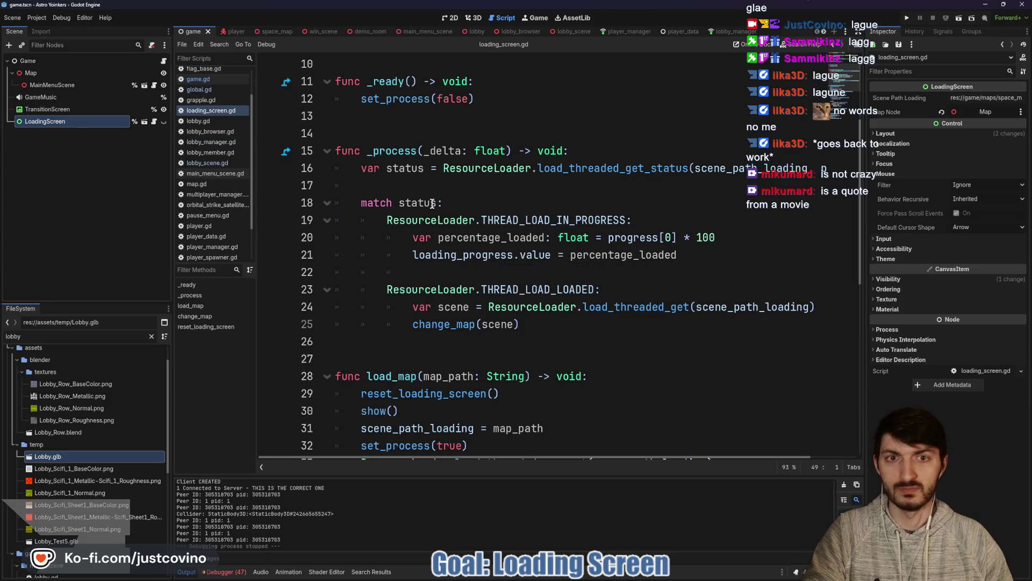
scroll(670, 166, "right", 2)
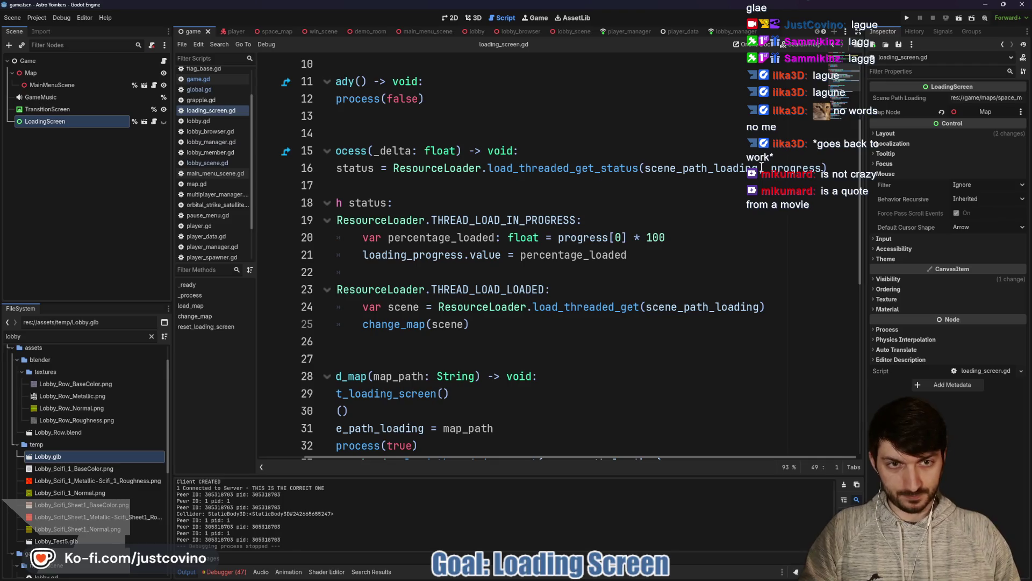
mouse_move(568, 166)
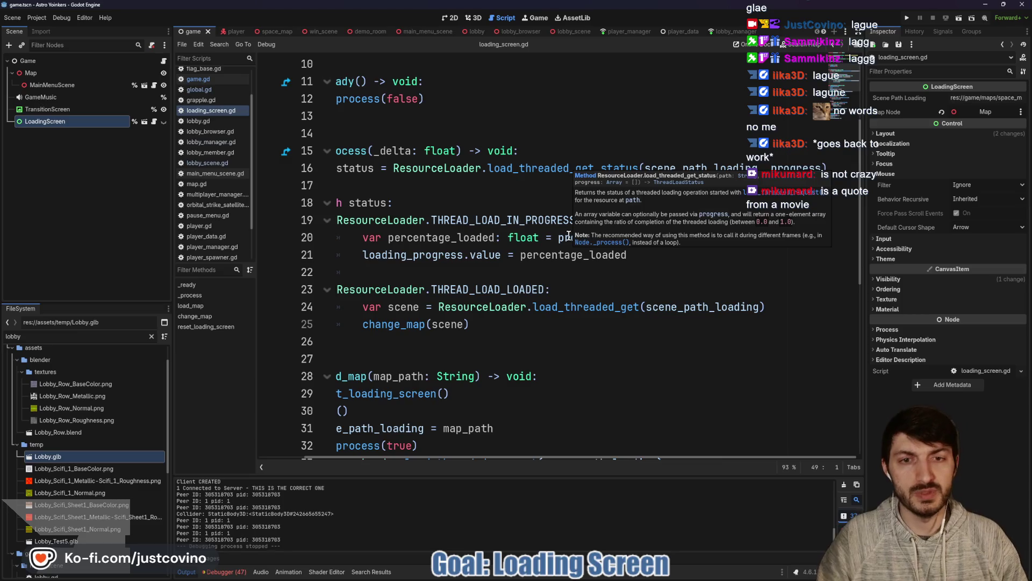
left_click_drag(665, 237, 632, 238)
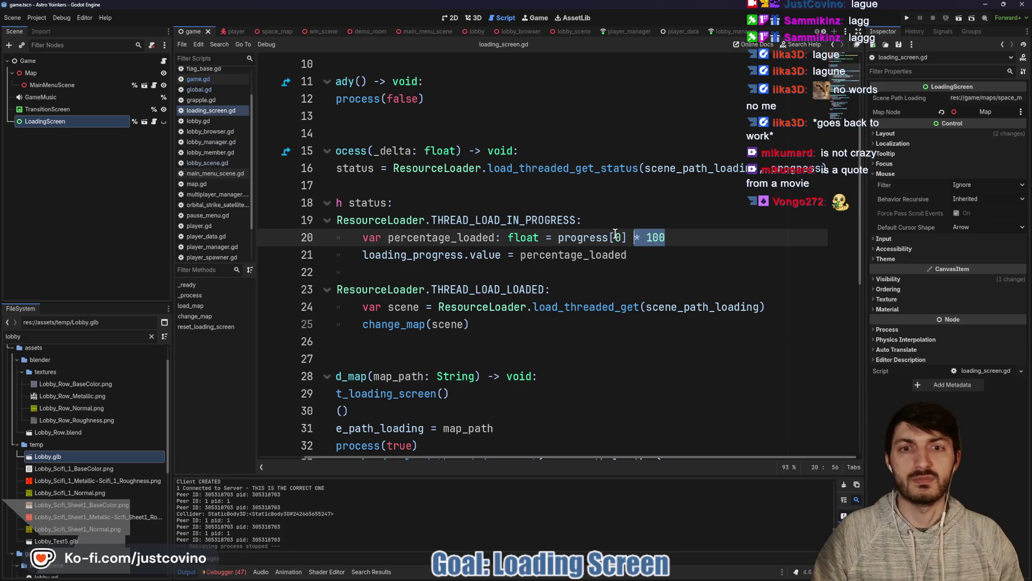
left_click(76, 111)
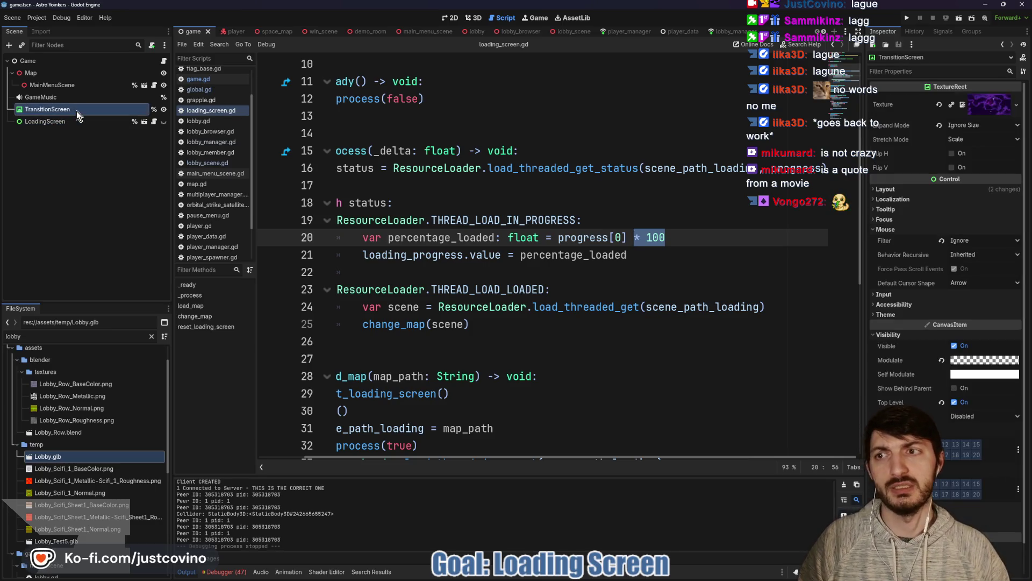
Step: In loading_screen.tscn, change the LoadingProgress bar's Step from 0.01 to 1
left_click(120, 125)
left_click(144, 125)
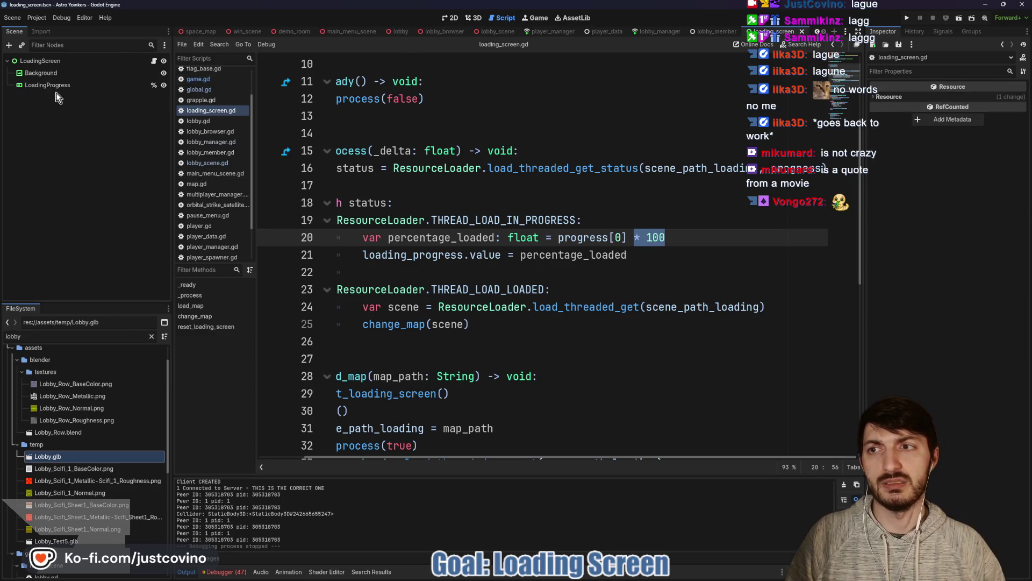
left_click(963, 179)
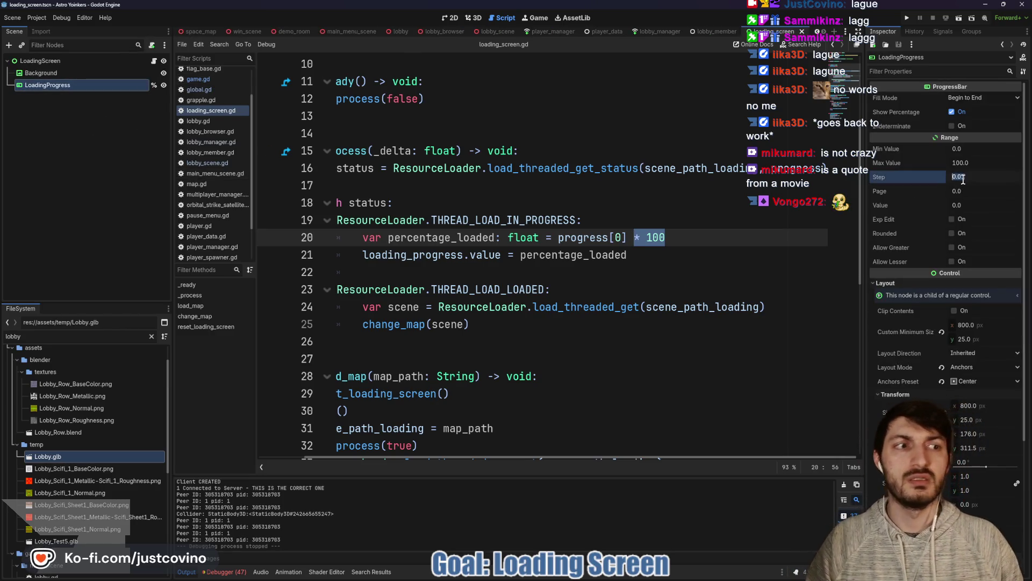
type("1")
key("Return")
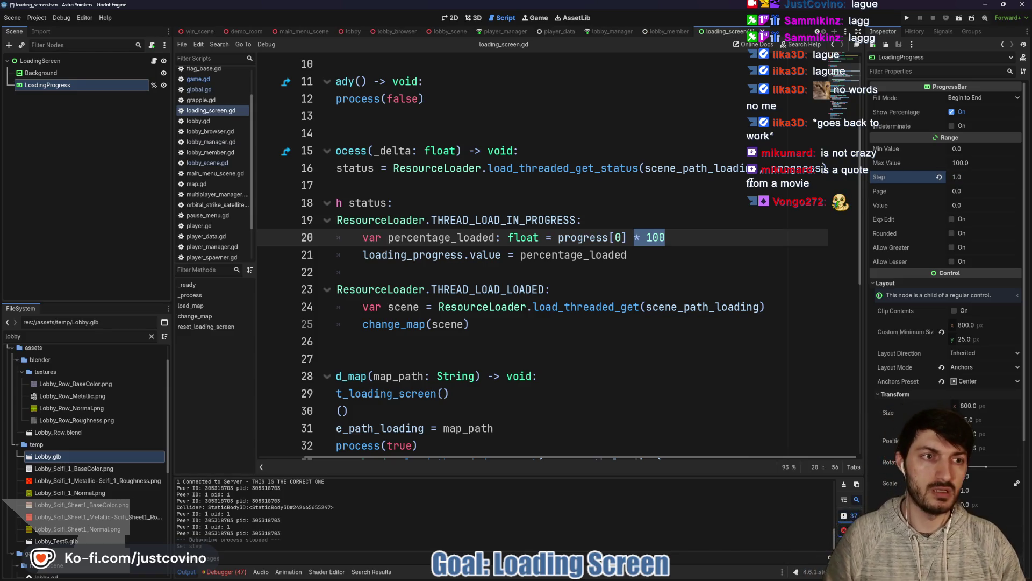
left_click(683, 202)
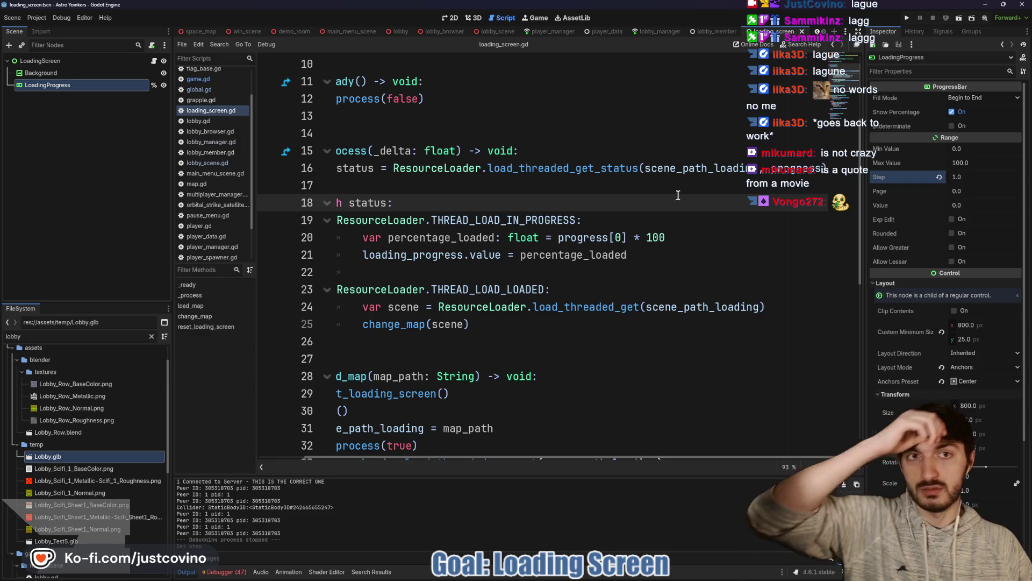
Step: Run the project, host a lobby in the left client and join it from the right
left_click(907, 22)
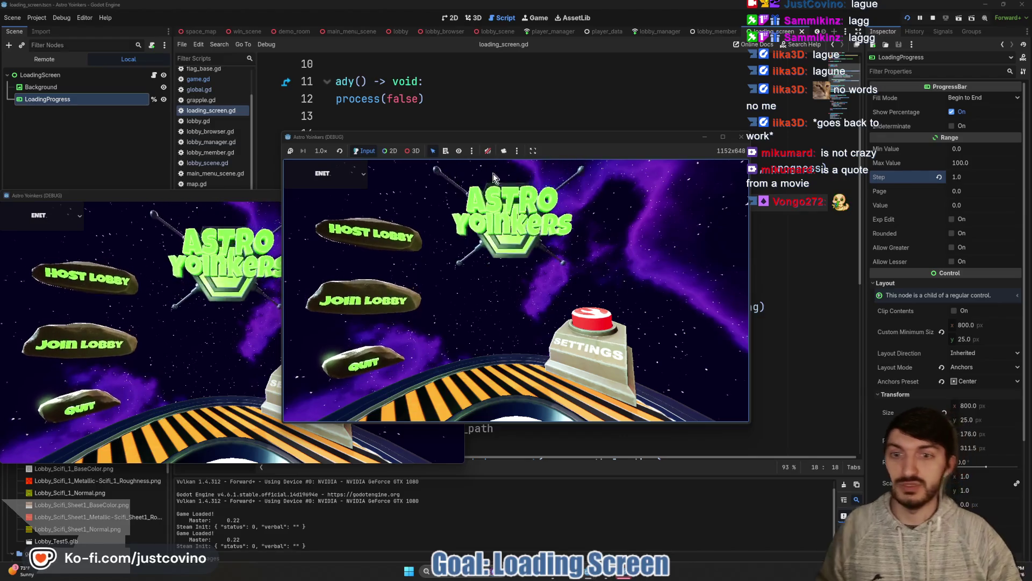
left_click(113, 295)
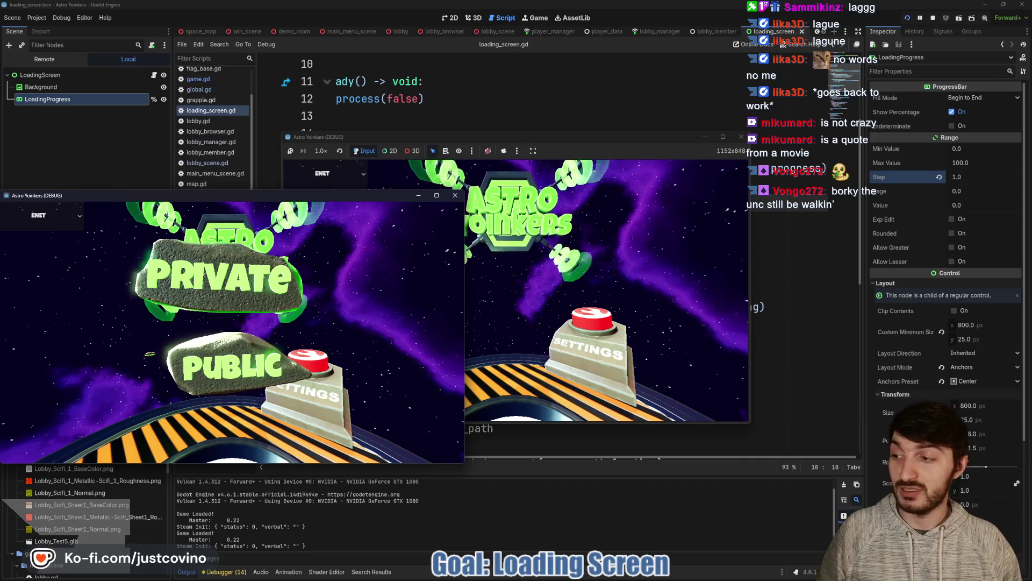
left_click(218, 275)
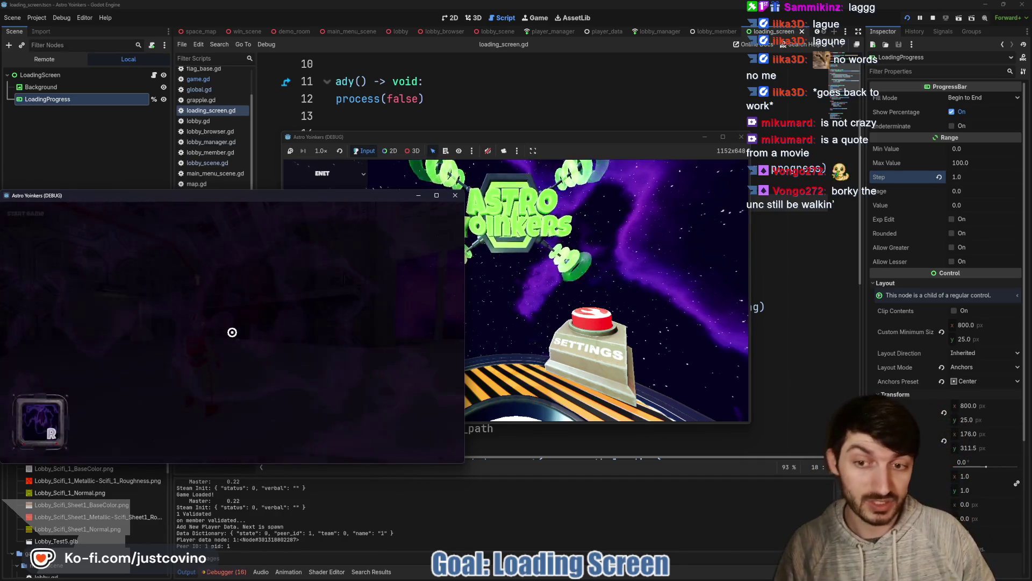
left_click_drag(551, 138, 728, 141)
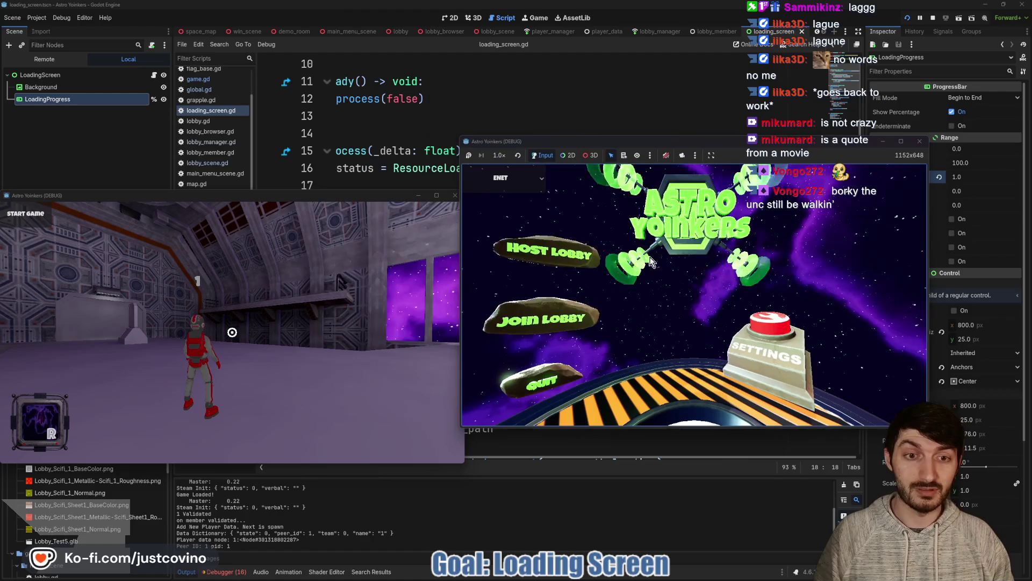
left_click(557, 319)
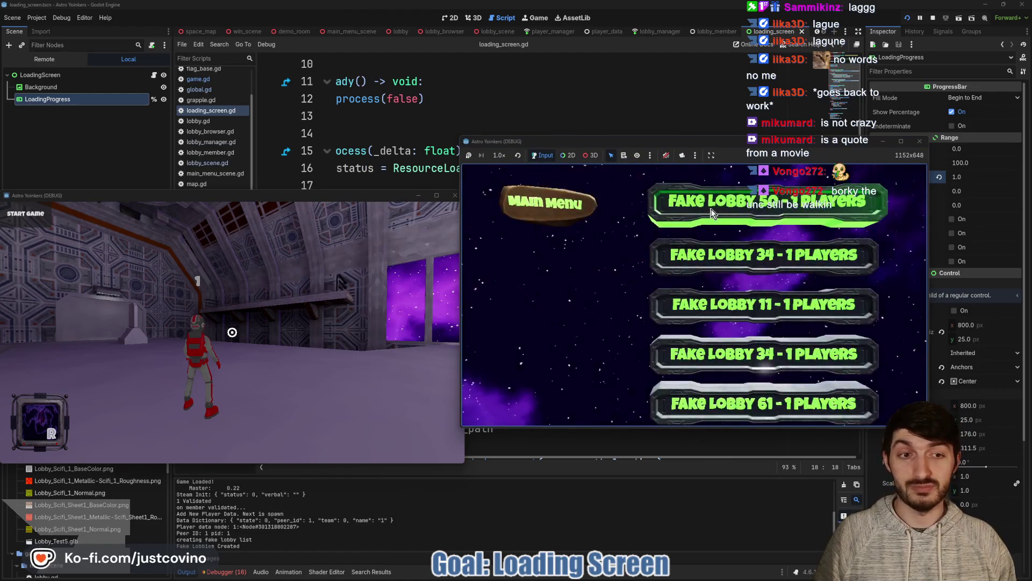
left_click(752, 202)
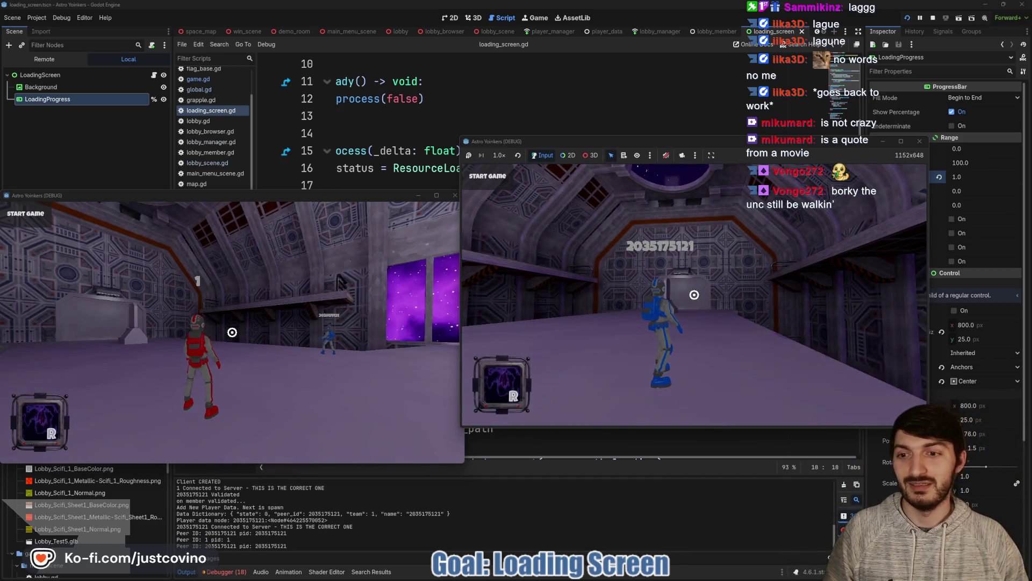
Step: Switch focus between the two game windows and fire the laser in the left game
key("super")
left_click(620, 235)
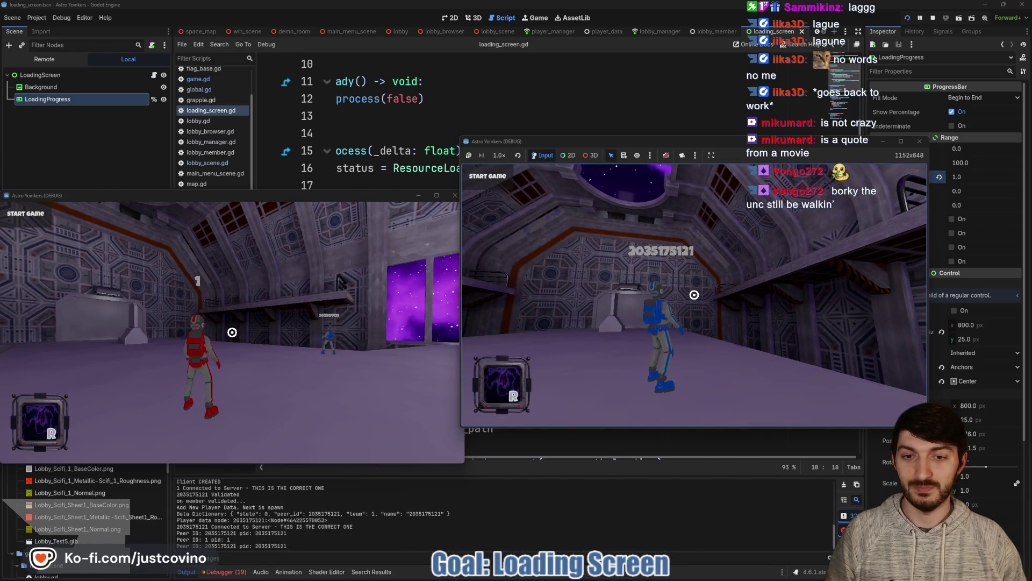
mouse_move(624, 577)
left_click(624, 532)
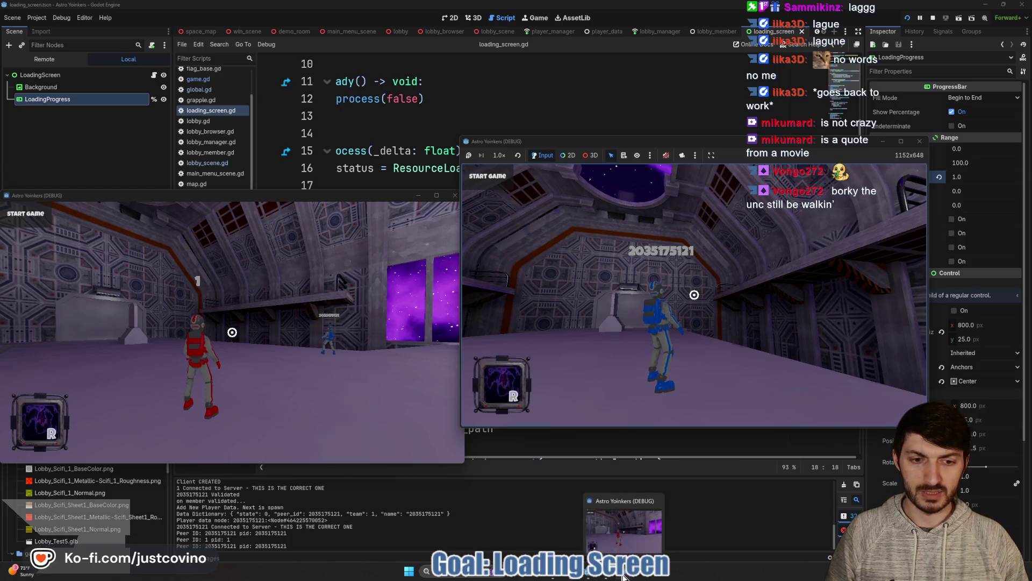
left_click(130, 262)
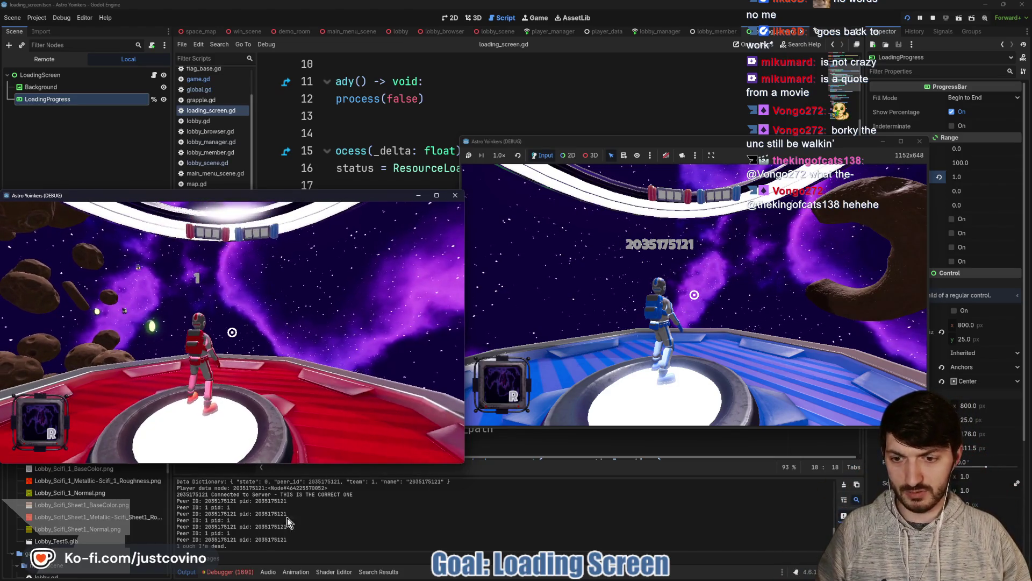
Step: Enlarge the debugger's Errors list, clear the logged errors, and stop the running game
left_click(247, 571)
scroll(305, 521, "down", 3)
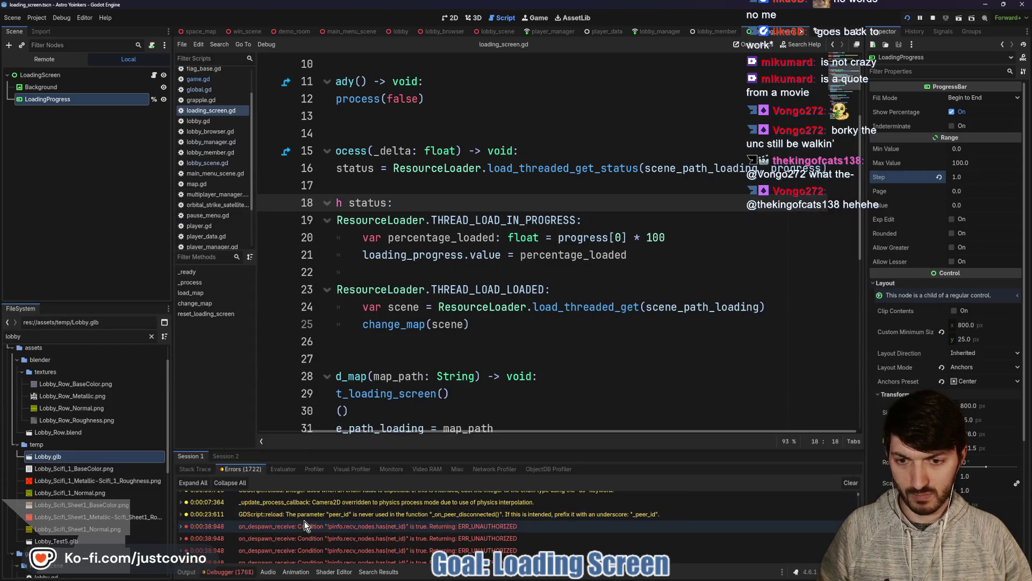
left_click_drag(508, 449, 509, 132)
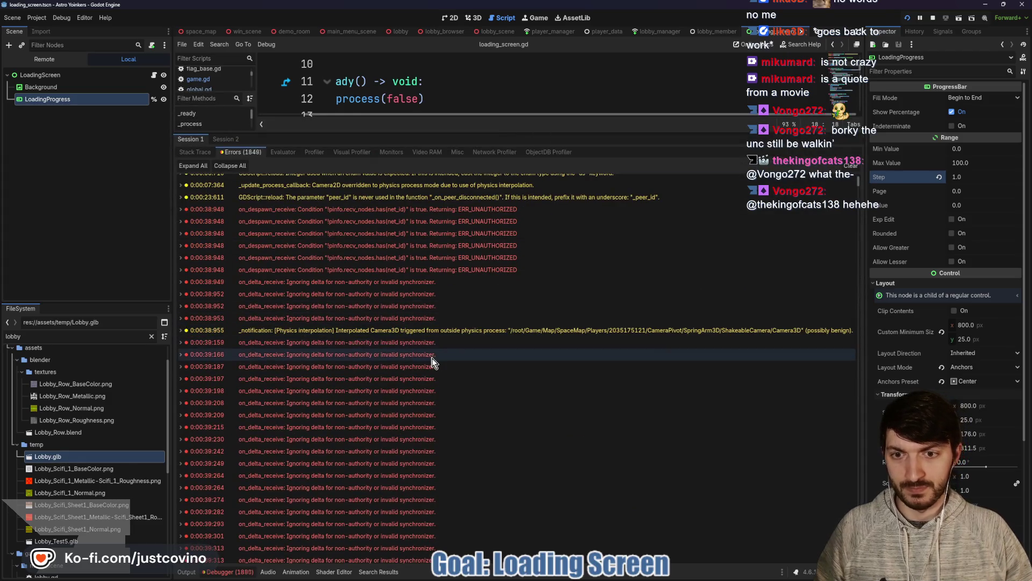
scroll(433, 362, "down", 15)
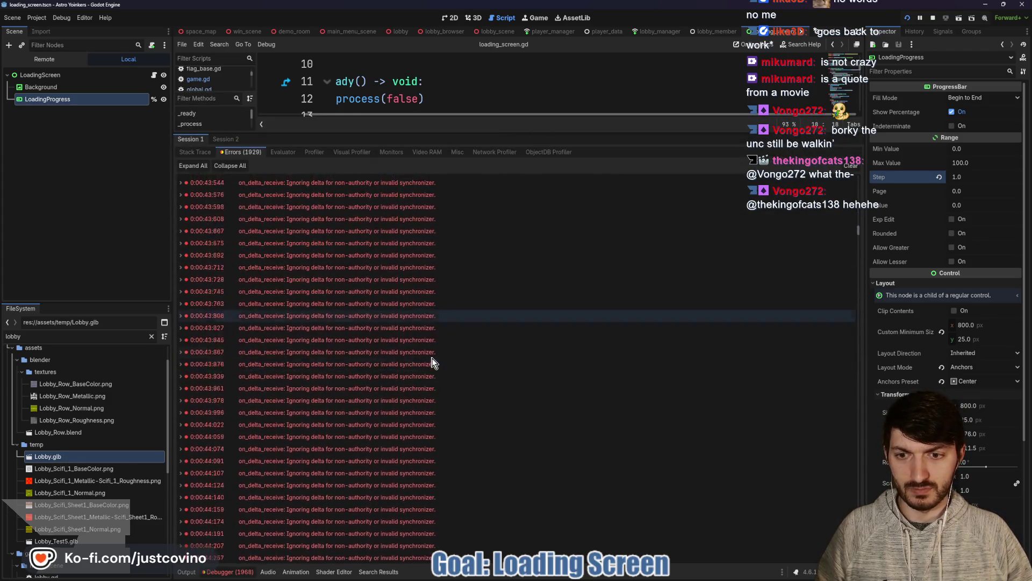
left_click(851, 165)
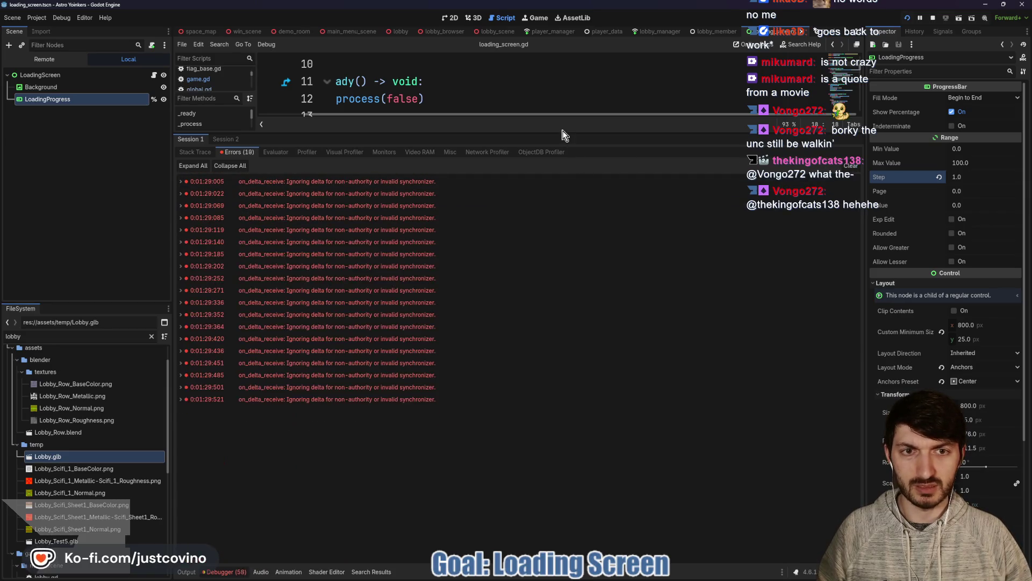
left_click_drag(566, 133, 581, 325)
left_click(934, 19)
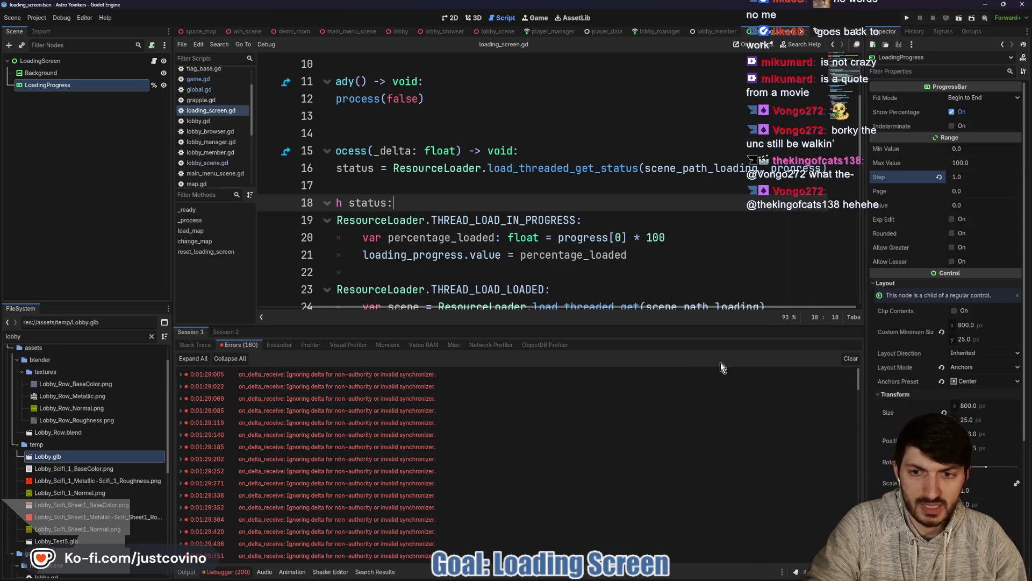
left_click(850, 359)
left_click_drag(598, 325, 618, 449)
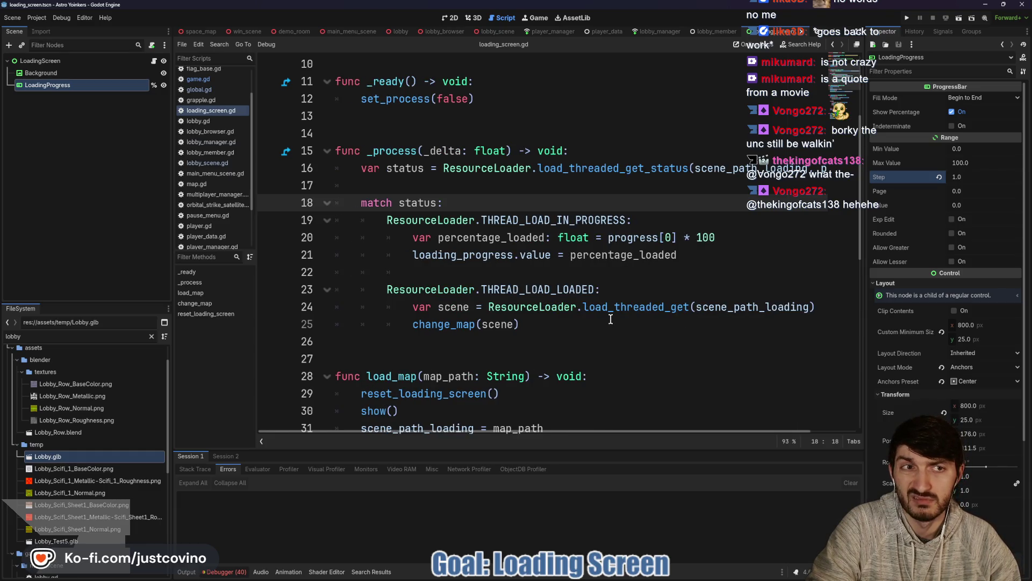
Step: Review the uncommitted loading_screen.tscn change adding step = 1.0 in GitHub Desktop
left_click(575, 220)
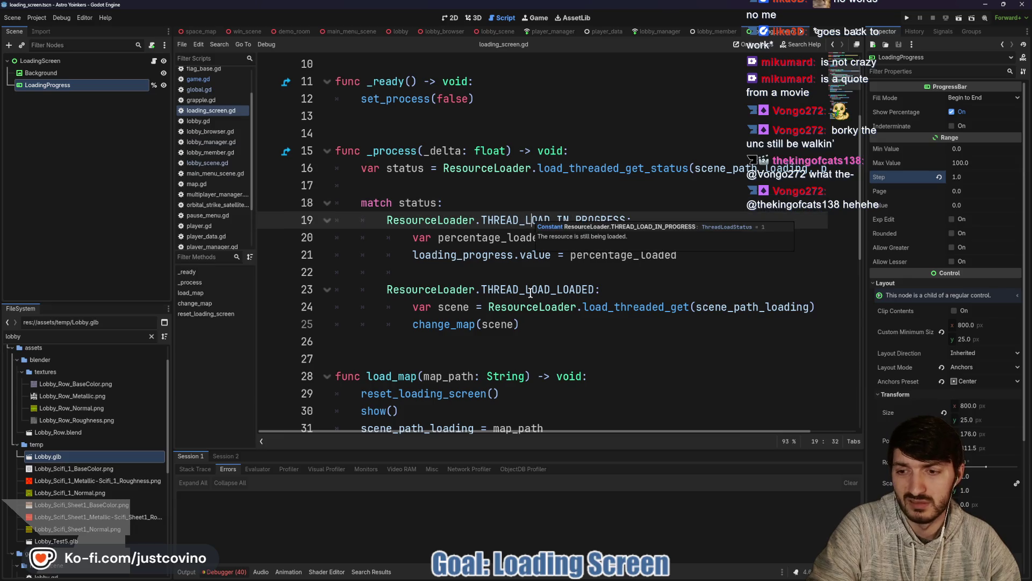
left_click(586, 575)
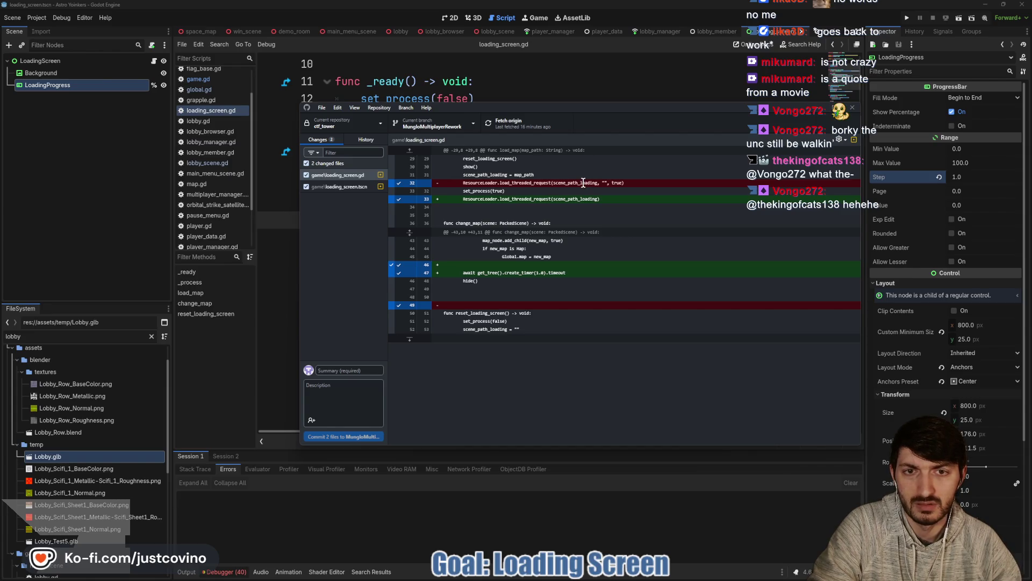
left_click(371, 187)
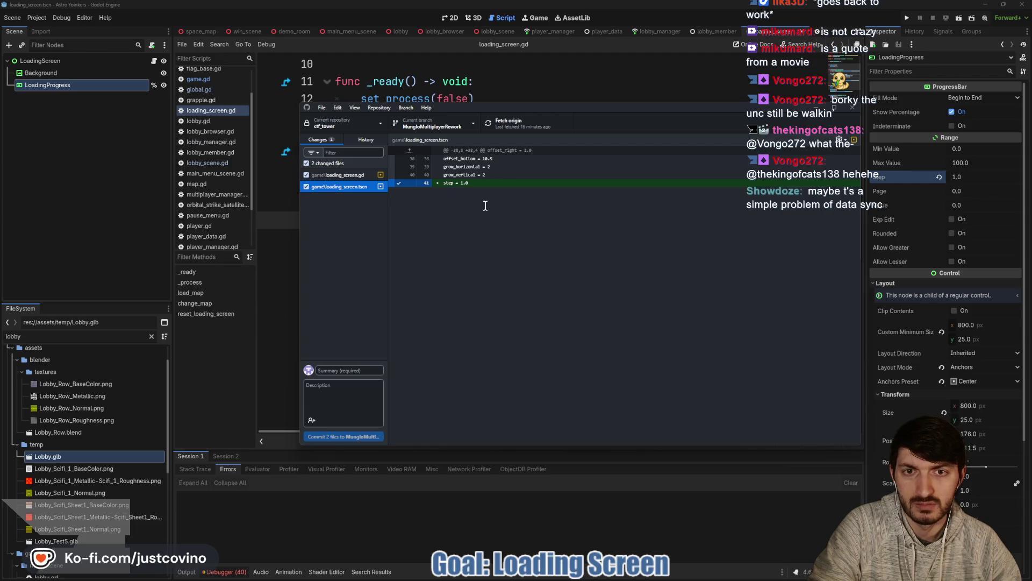
Step: Return to loading_screen.gd, go to the top of the script, and run the project again
left_click(576, 82)
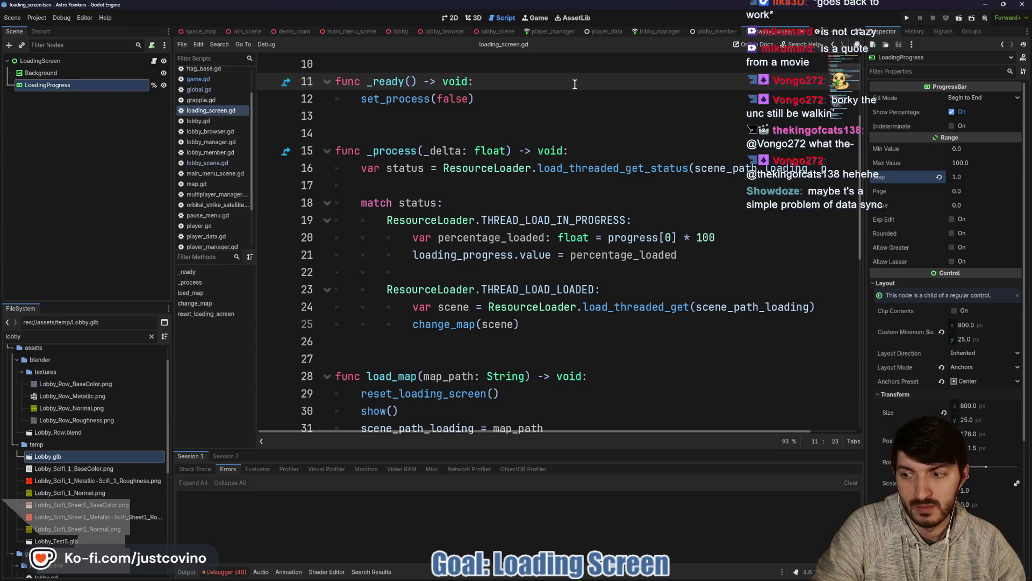
left_click(518, 186)
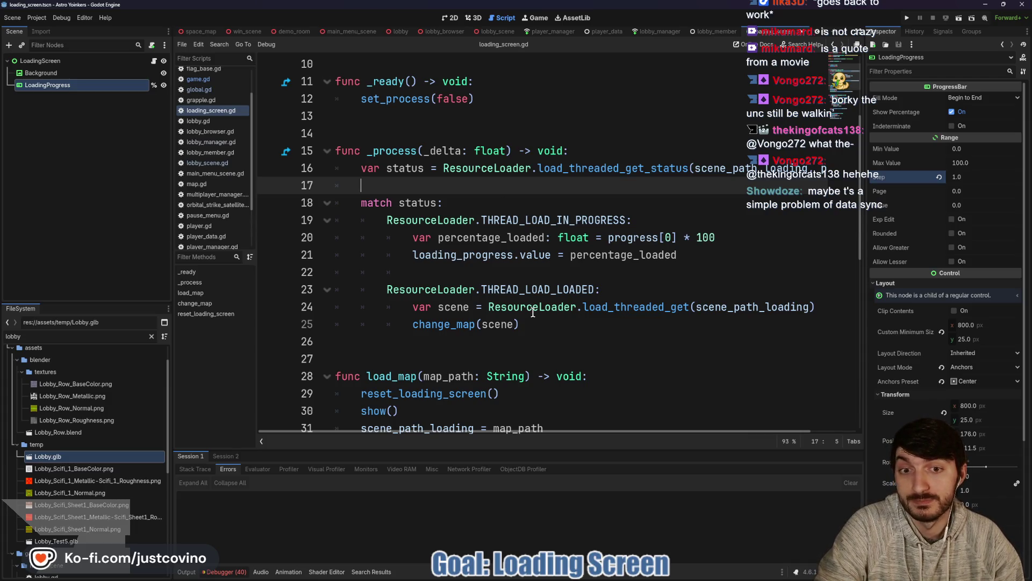
mouse_move(529, 307)
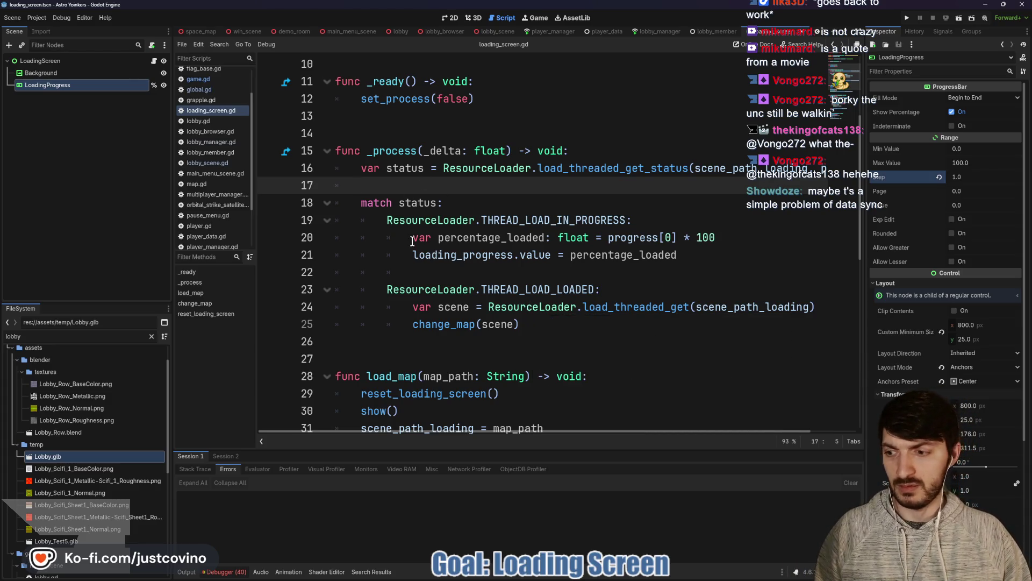
scroll(439, 215, "up", 3)
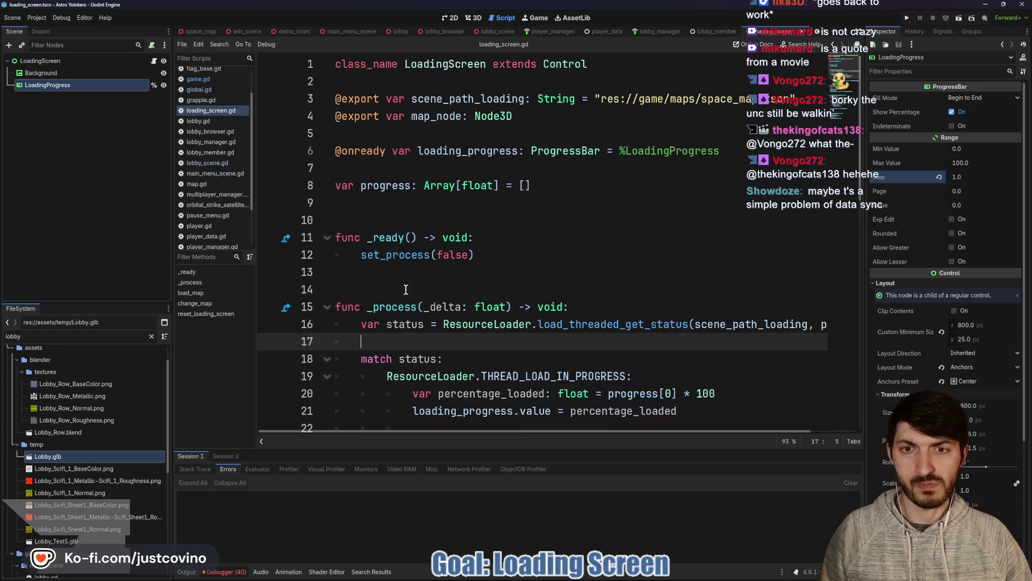
key("Up")
key("Up")
key("Up")
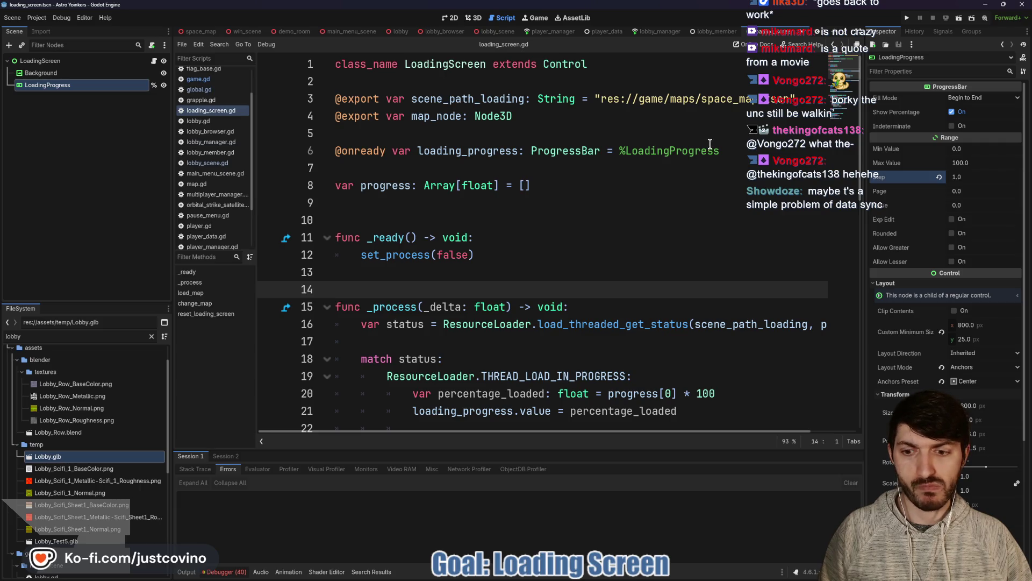
left_click(917, 20)
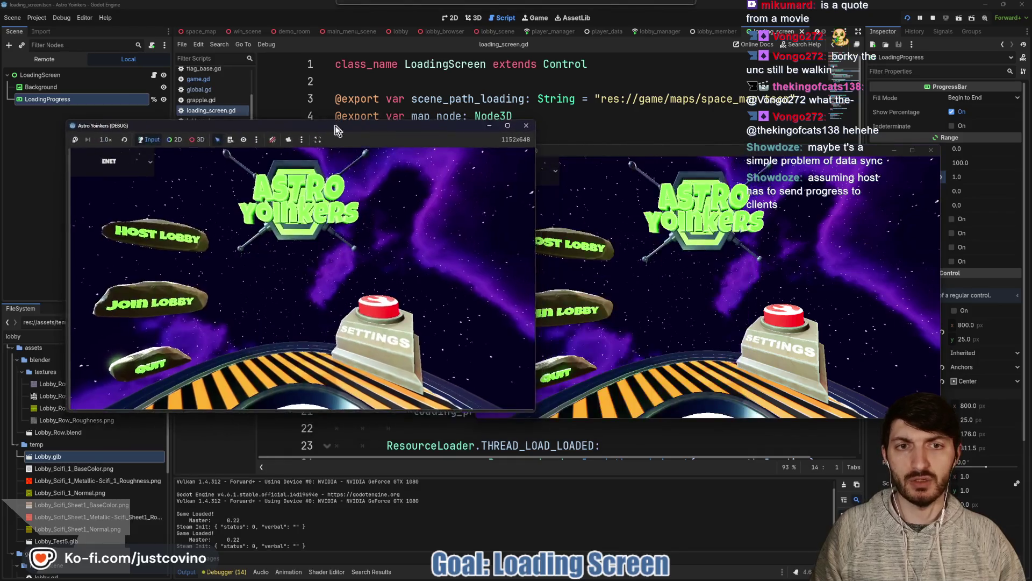
Step: Host a lobby in the left client and join it from the right client
left_click_drag(640, 150, 656, 137)
left_click(108, 244)
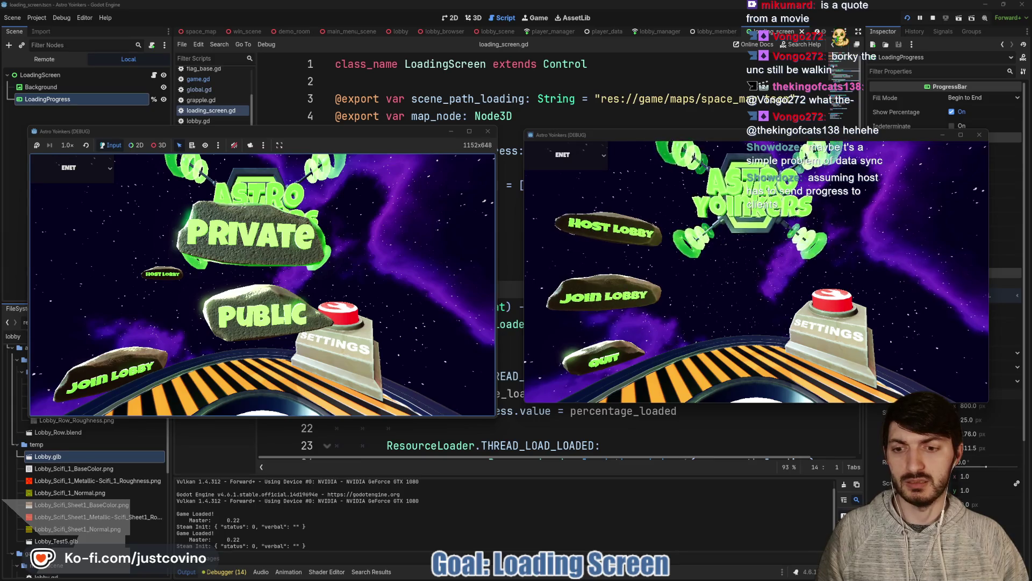
left_click(250, 234)
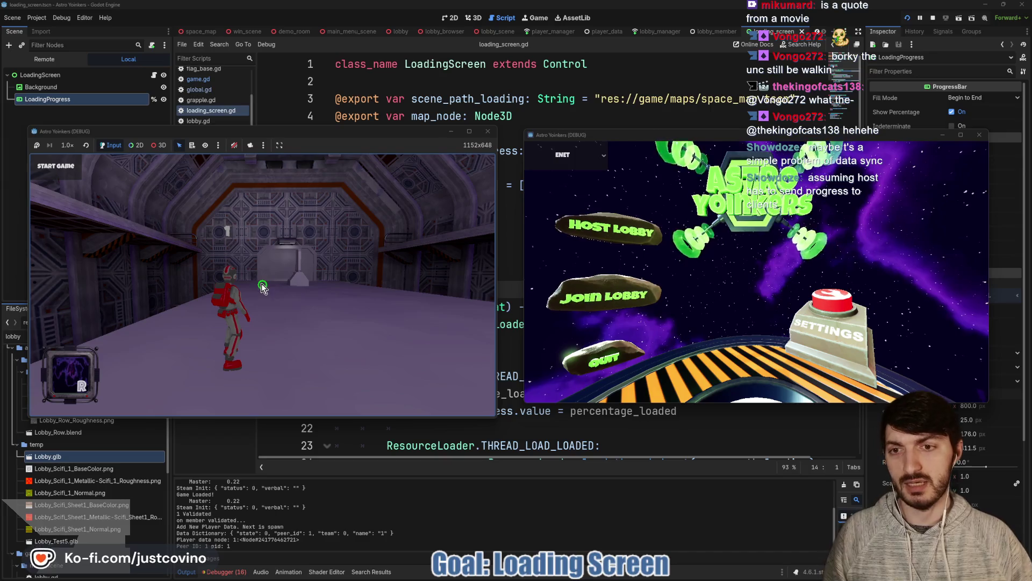
left_click(608, 292)
left_click(818, 172)
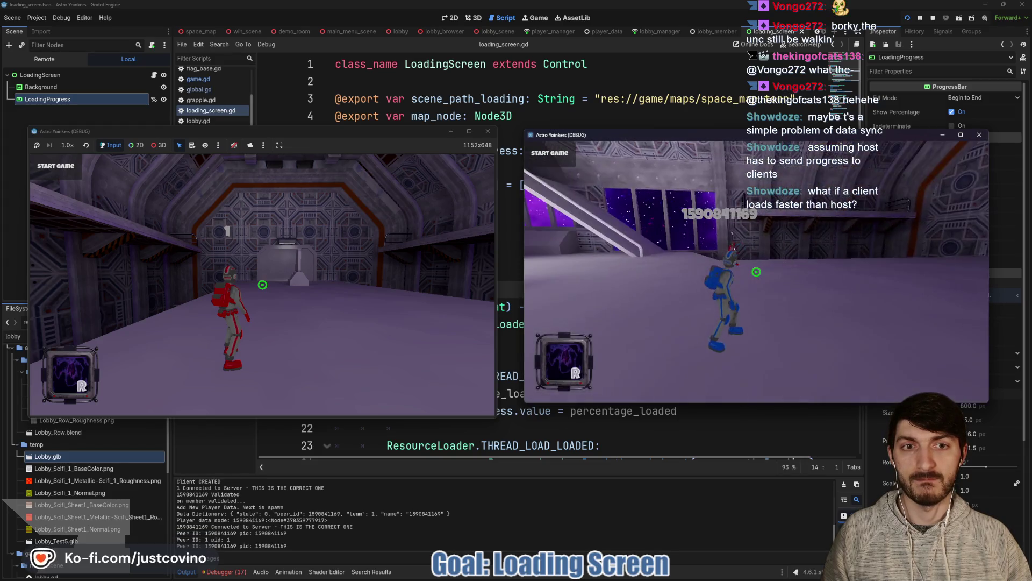
Step: Move the players in both windows, then stop both clients with F8
key("a")
left_click(401, 142)
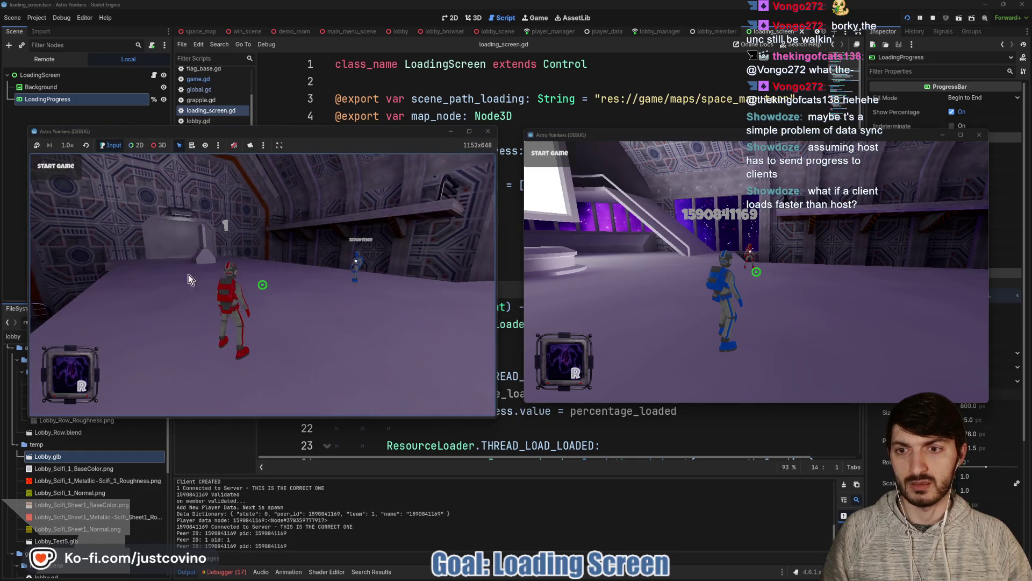
left_click(67, 180)
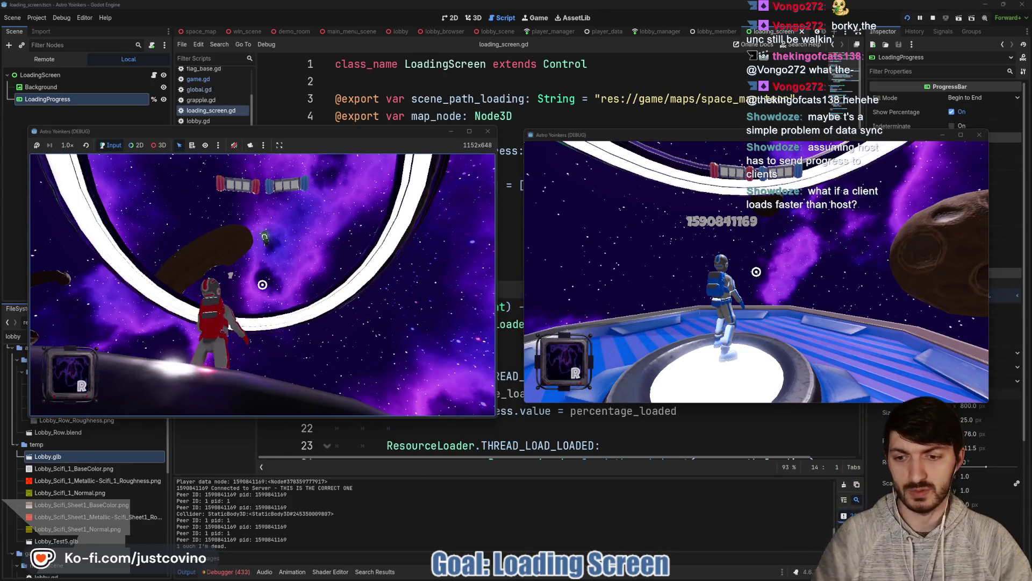
key("F8")
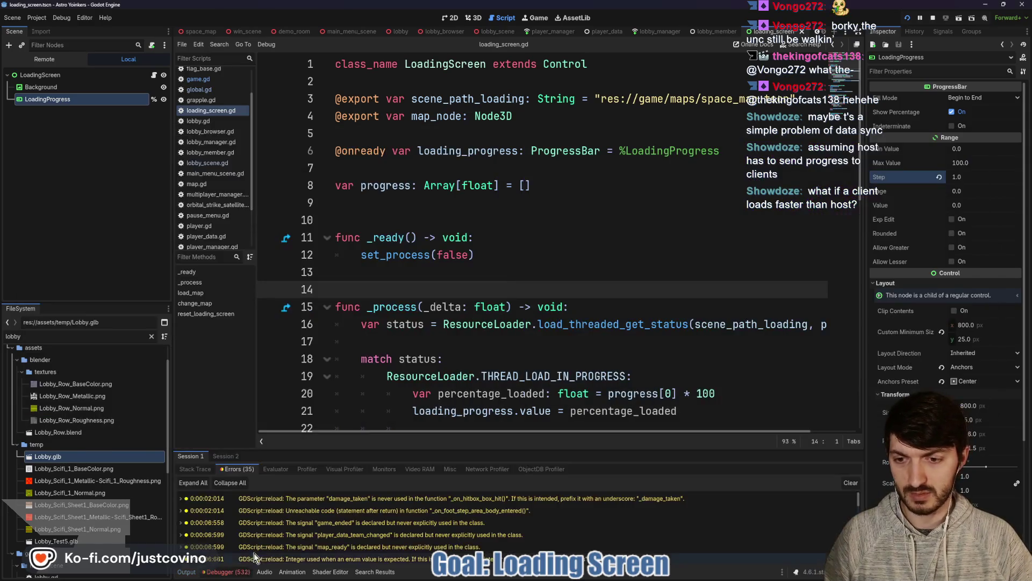
Step: Inspect Session 2's unauthorized despawn errors, clear them, stop the game, and open lobby_manager.gd
left_click(232, 456)
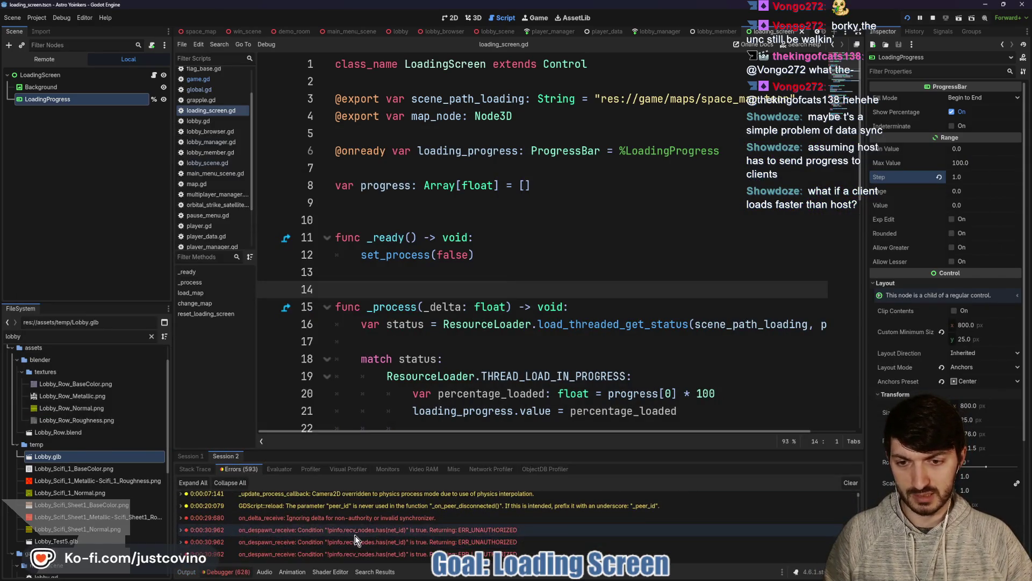
left_click(355, 534)
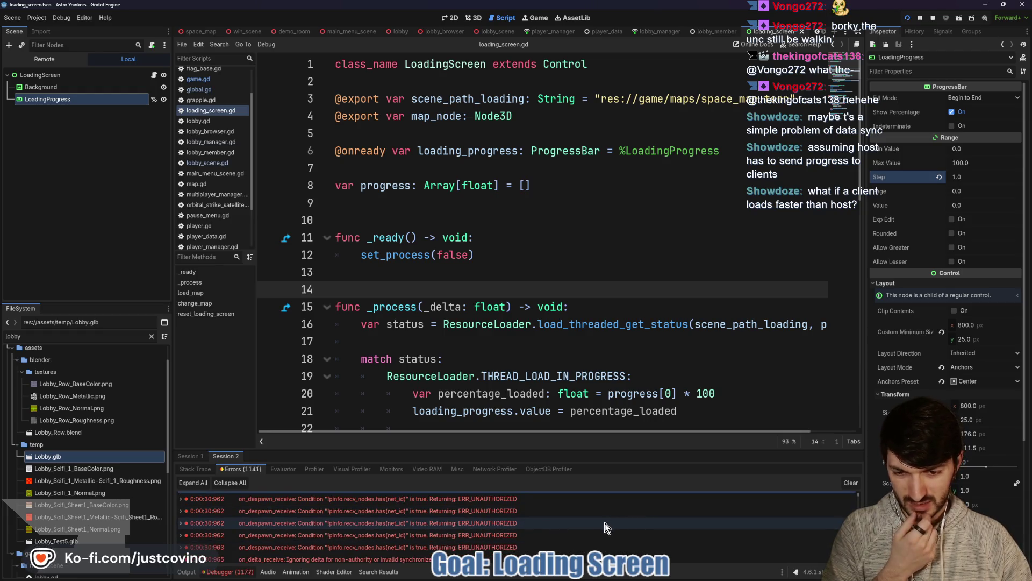
left_click(848, 484)
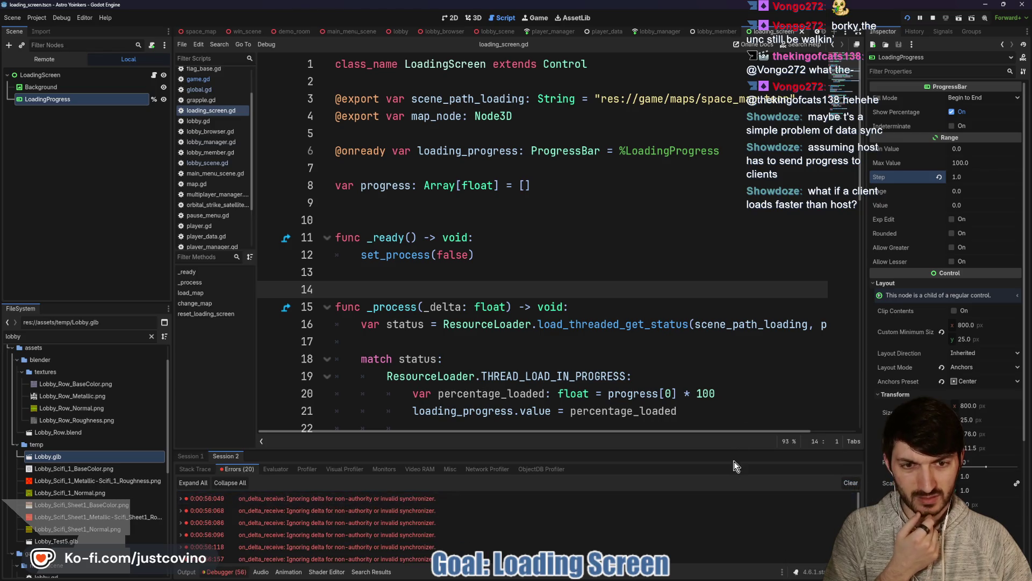
left_click(934, 17)
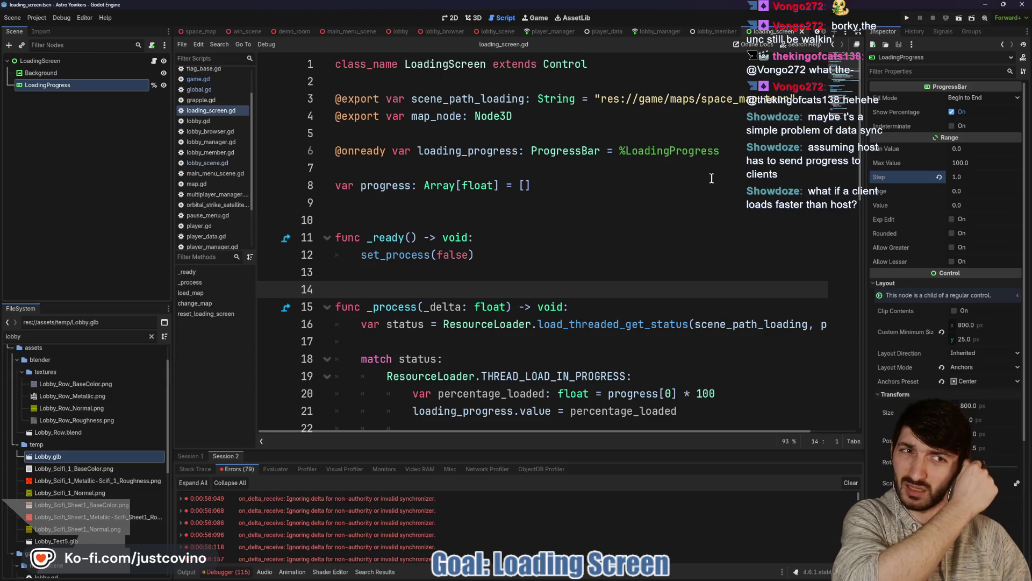
left_click(669, 35)
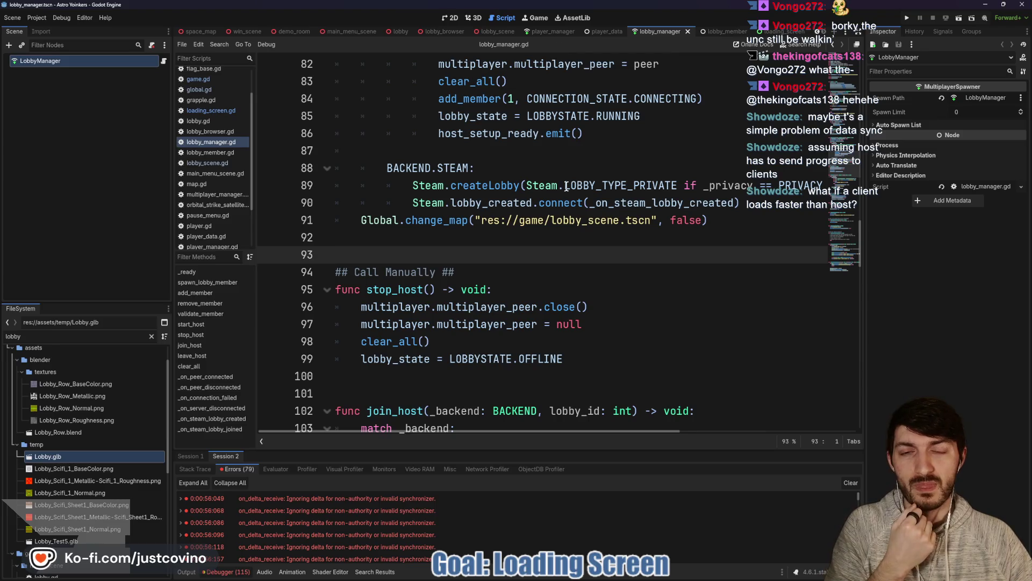
Step: Open player.gd from the player scene and read through its _ready spawn code
scroll(560, 177, "up", 4)
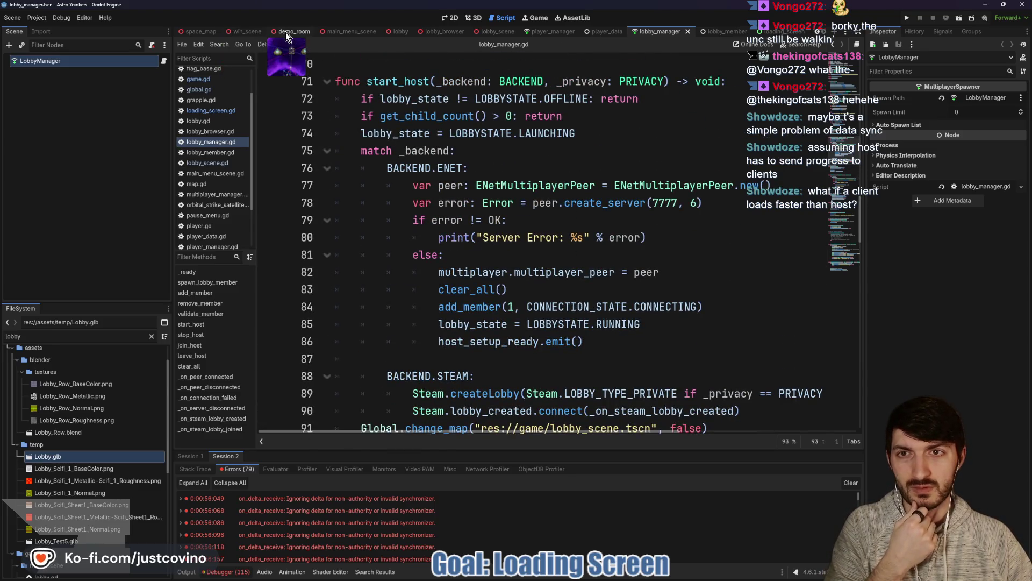
scroll(236, 31, "up", 2)
left_click(230, 31)
left_click(511, 237)
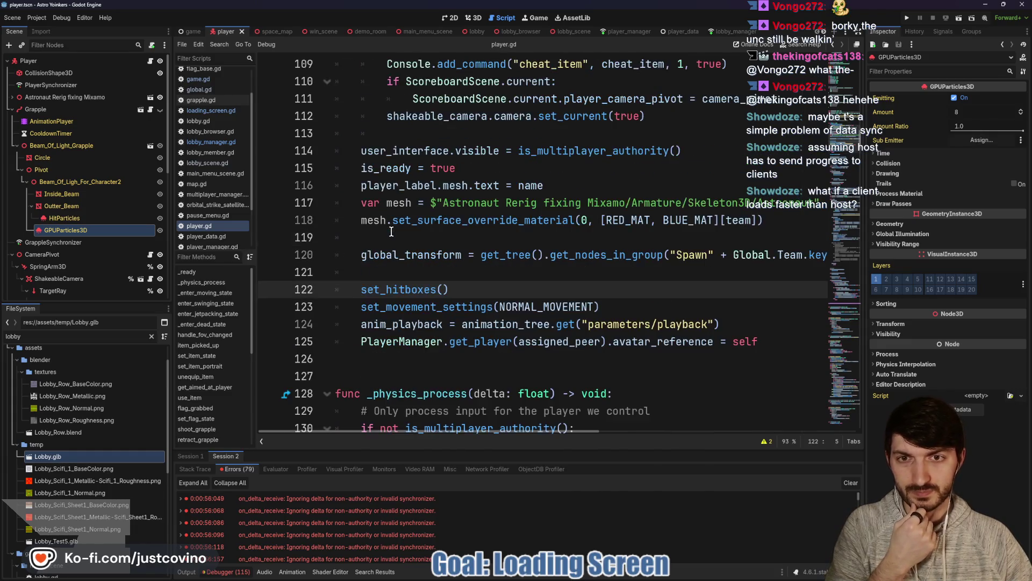
scroll(395, 252, "up", 2)
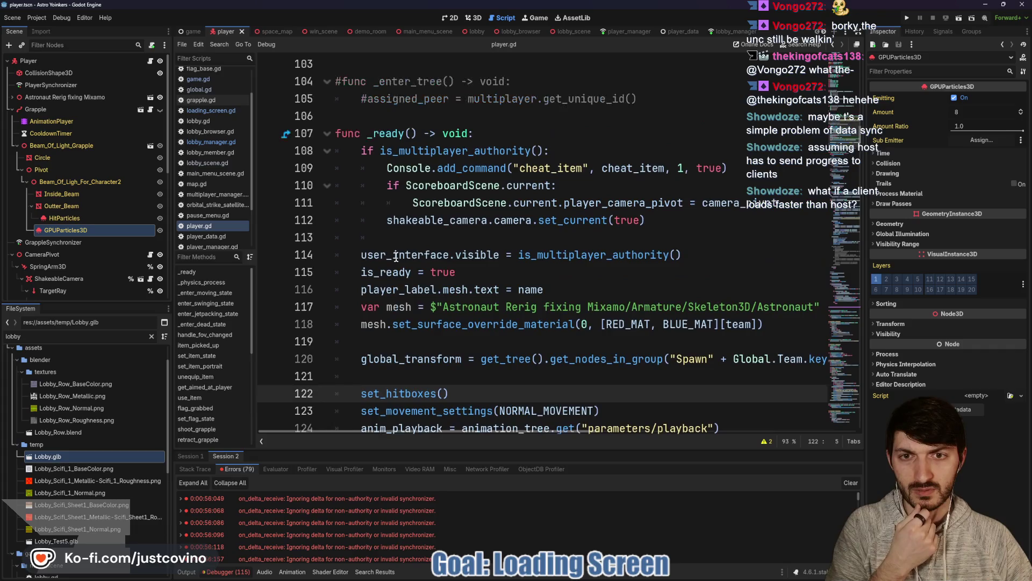
scroll(395, 257, "down", 2)
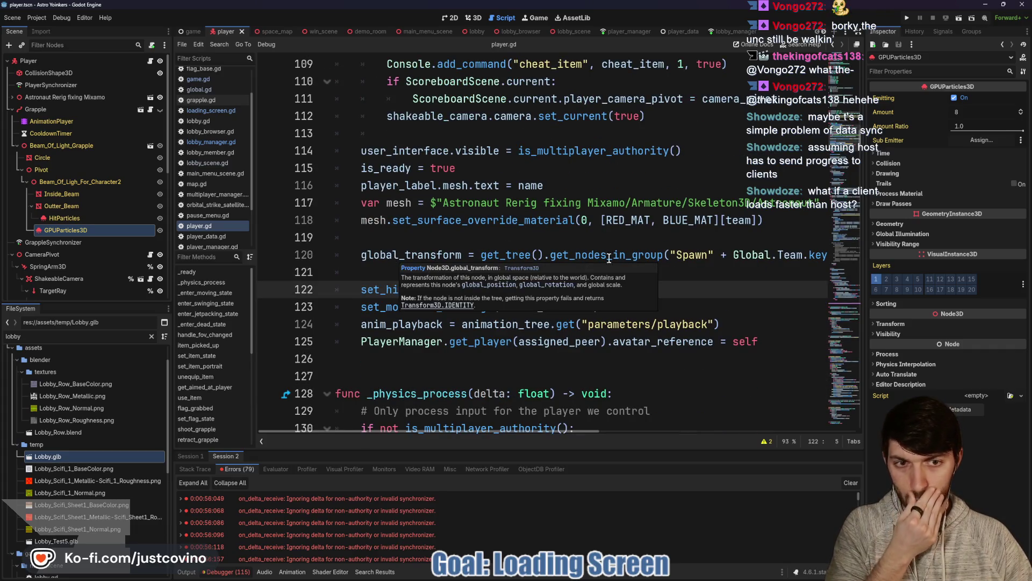
scroll(647, 258, "right", 3)
scroll(644, 259, "right", 3)
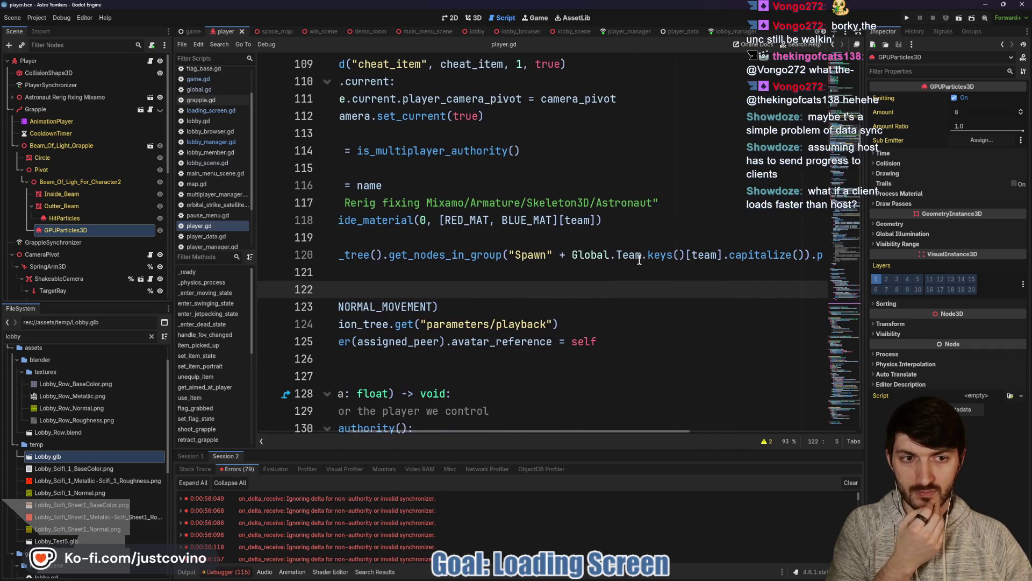
scroll(638, 261, "right", 3)
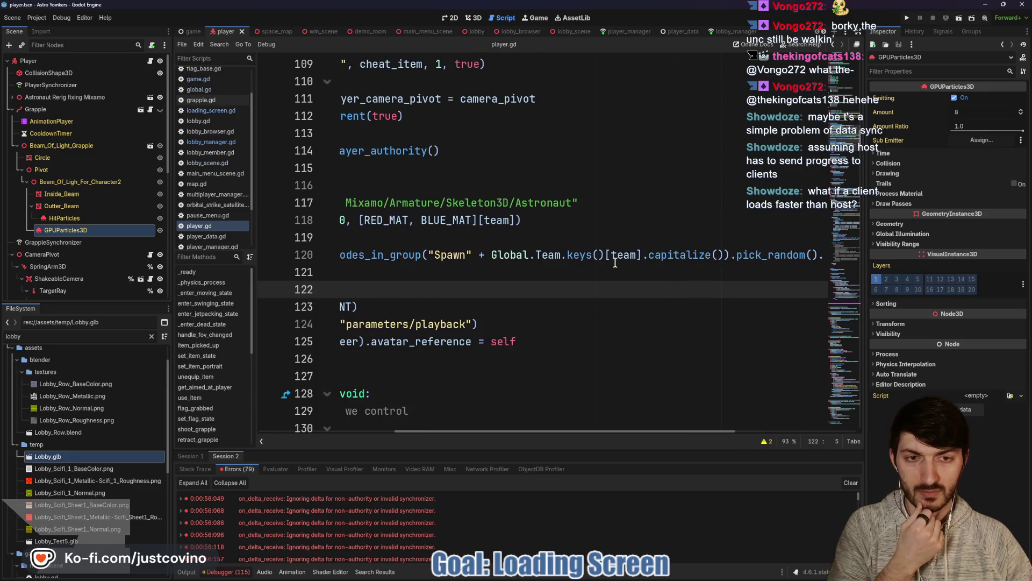
scroll(605, 263, "right", 3)
scroll(606, 264, "right", 3)
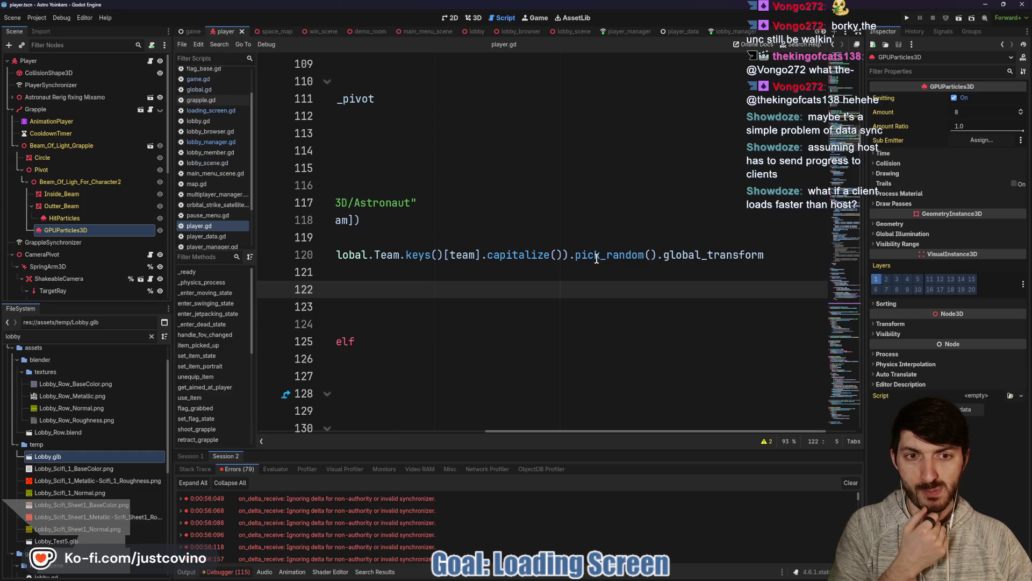
scroll(585, 261, "left", 12)
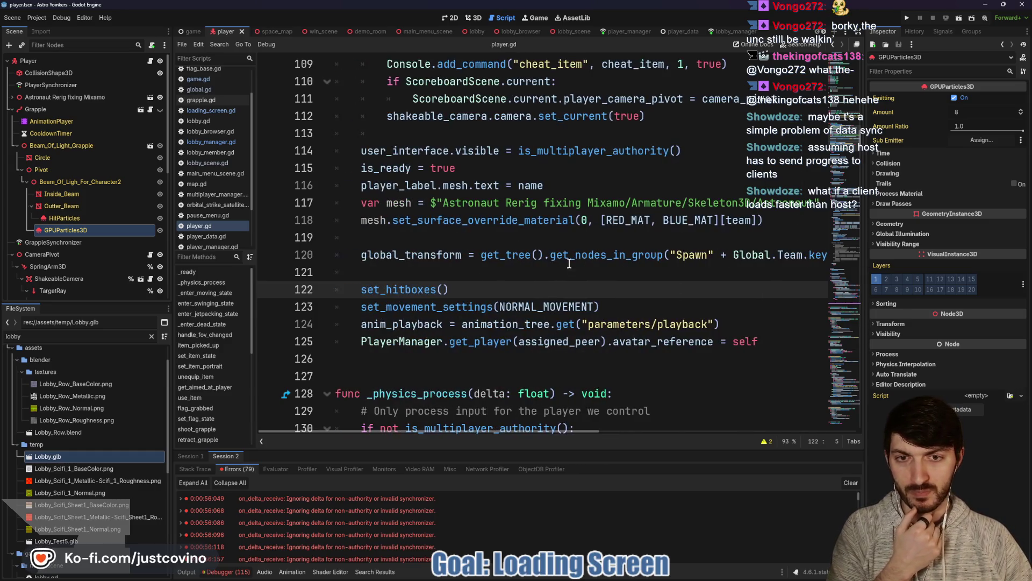
Step: Clear the debugger errors and open lobby_scene.gd to its Global.change_map.rpc call
left_click(401, 273)
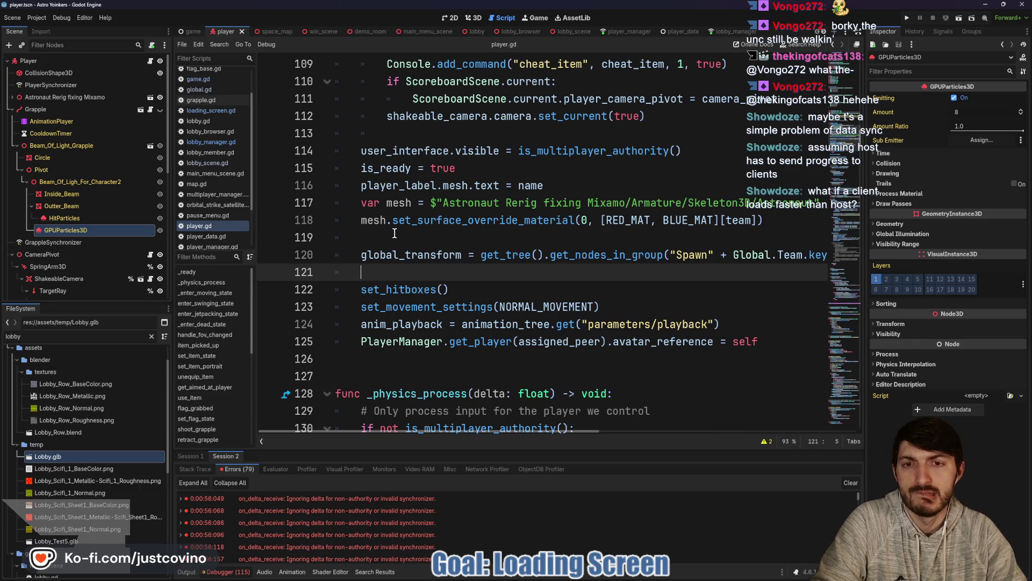
mouse_move(397, 225)
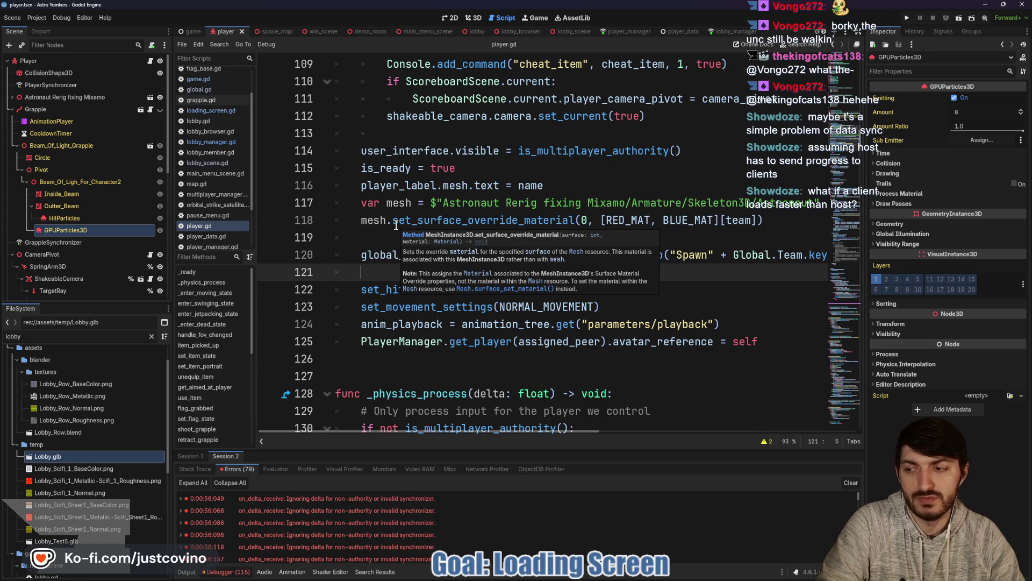
left_click(851, 482)
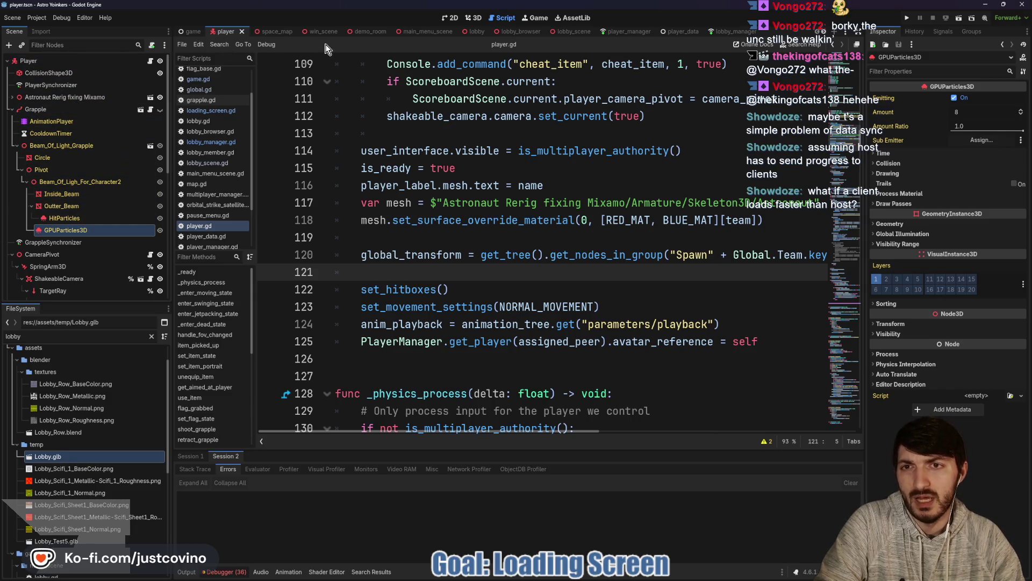
left_click(568, 32)
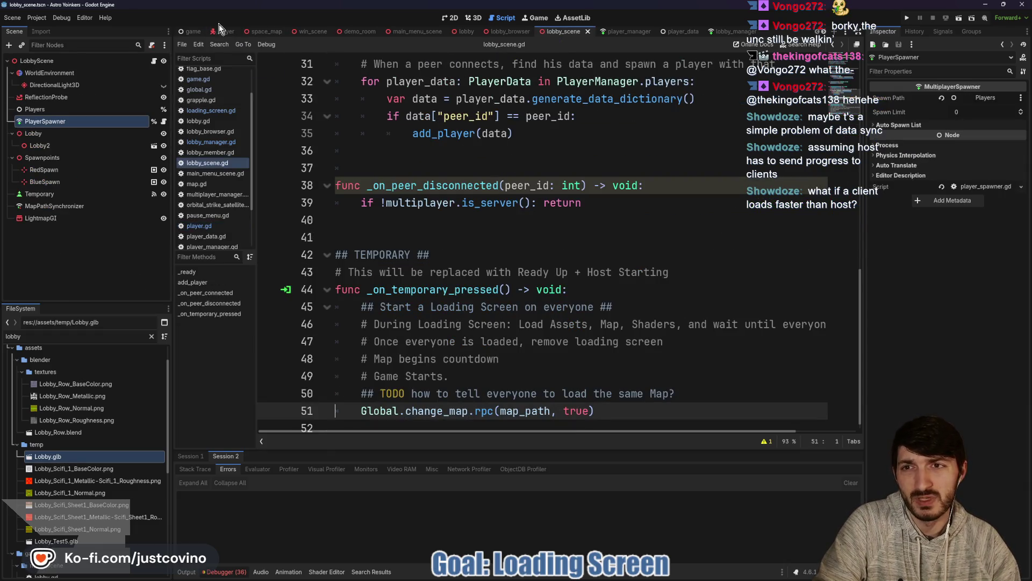
Step: Move set_process(false) below hide() at the end of change_map, then run the project
left_click(193, 31)
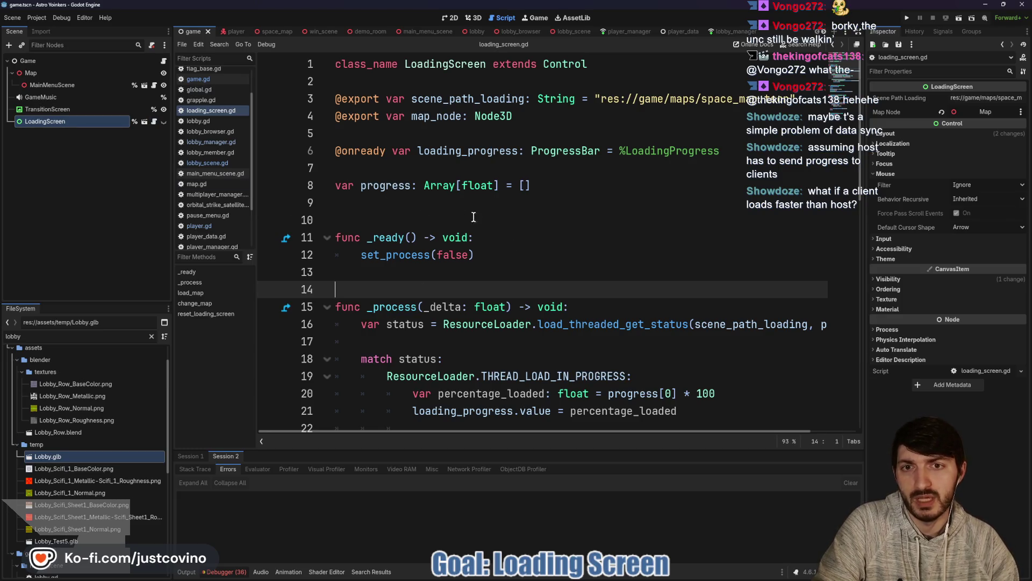
left_click(358, 207)
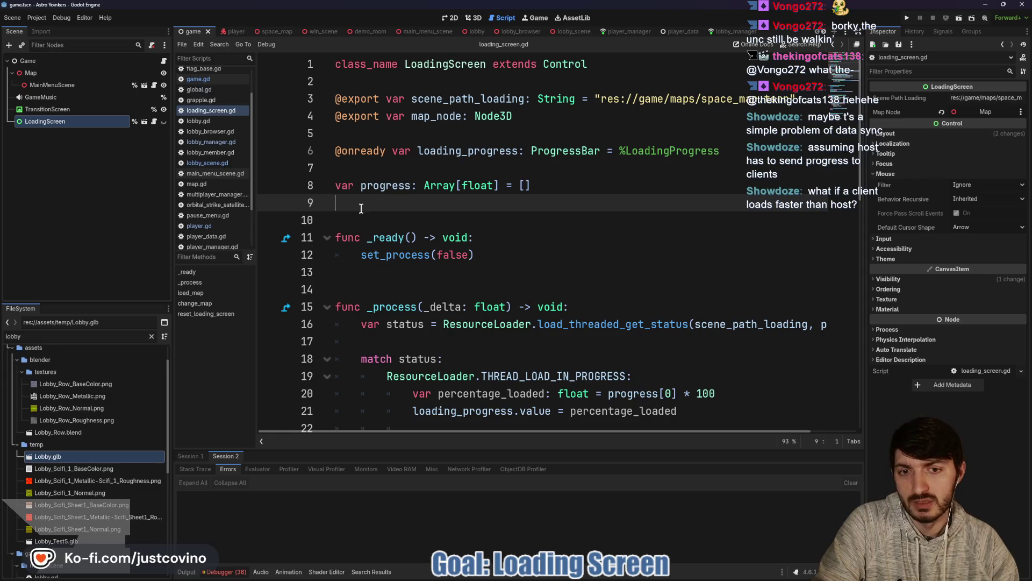
scroll(422, 212, "down", 6)
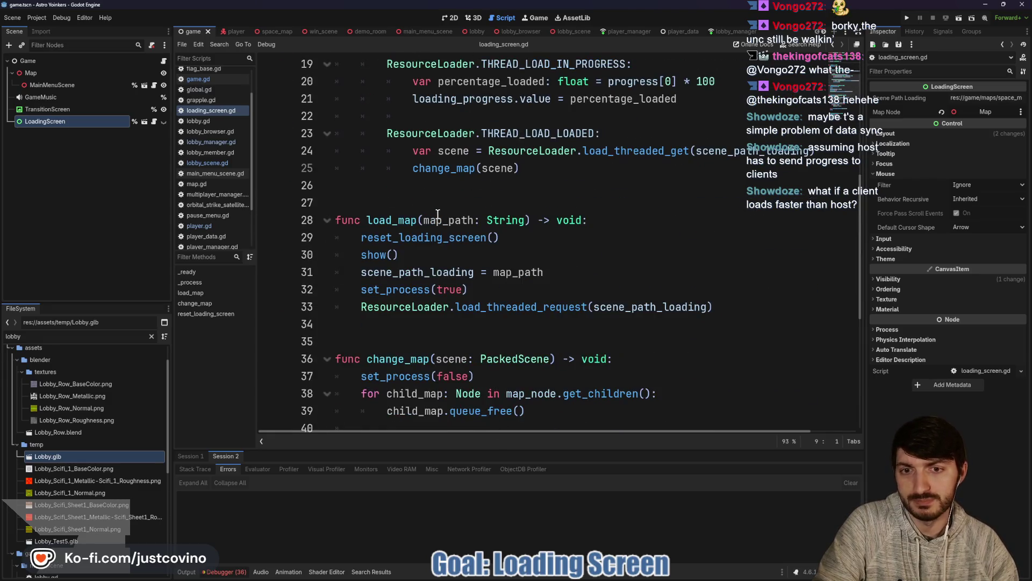
scroll(437, 214, "down", 1)
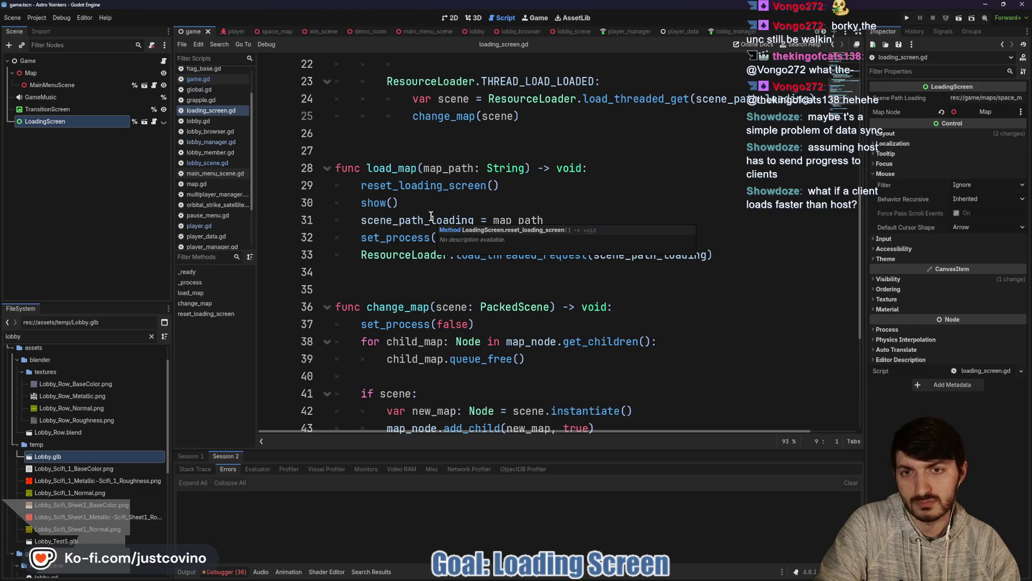
scroll(430, 215, "down", 2)
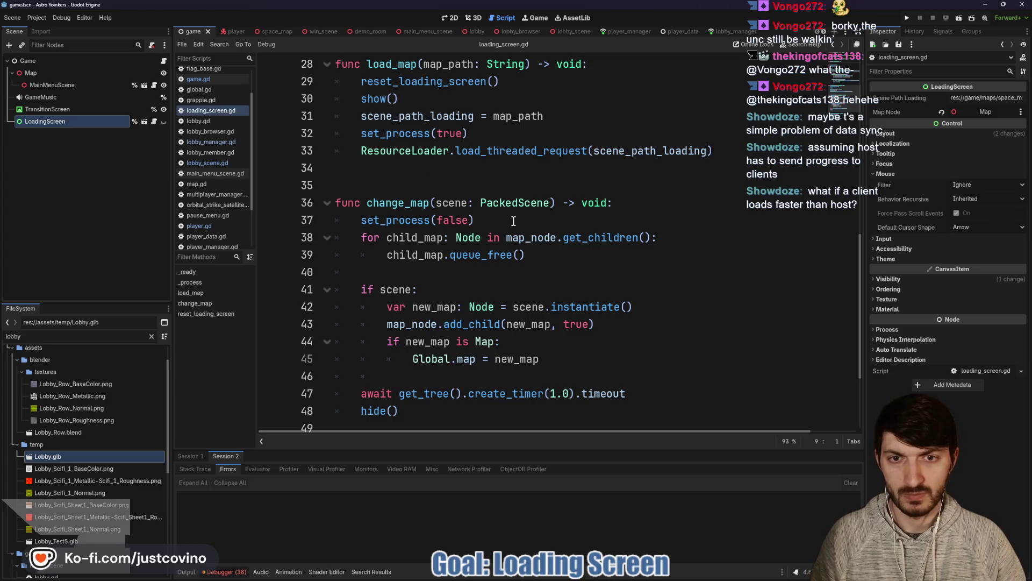
left_click_drag(474, 220, 338, 212)
key("alt+Down")
key("alt+Down")
key("alt+Down")
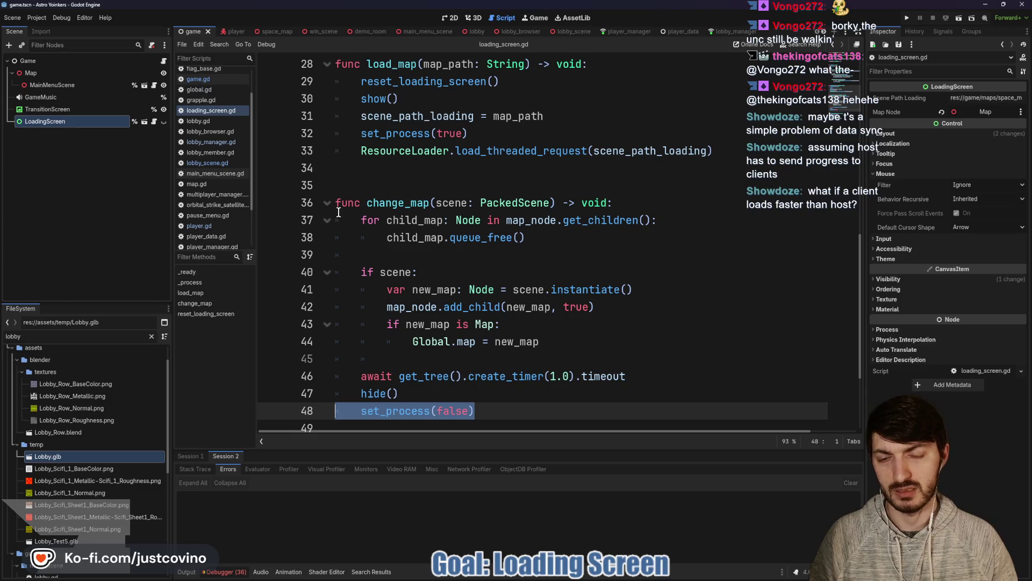
left_click(440, 392)
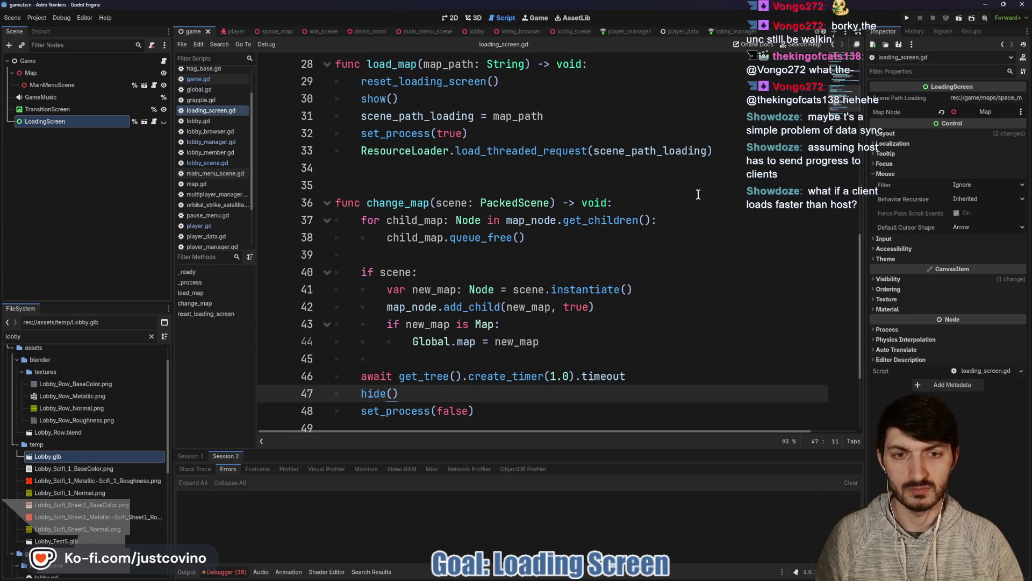
left_click(907, 18)
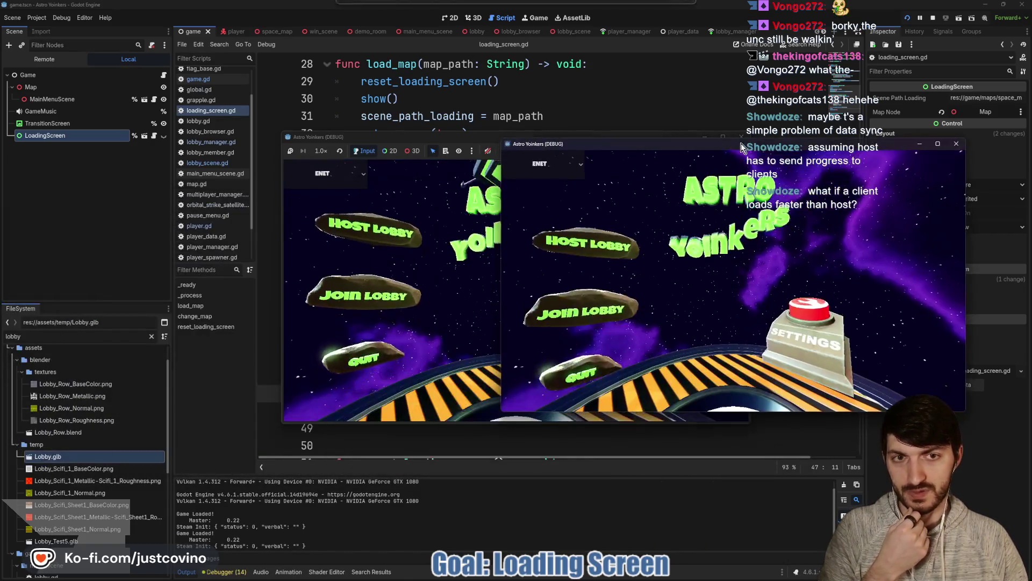
Step: Host a lobby from the first client and join it from the second client
left_click(121, 244)
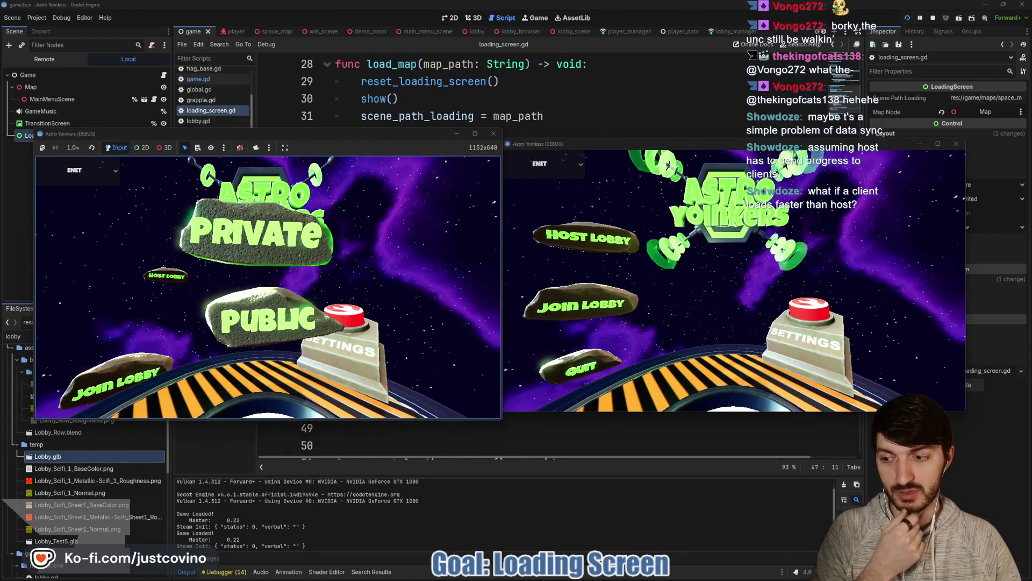
left_click(269, 320)
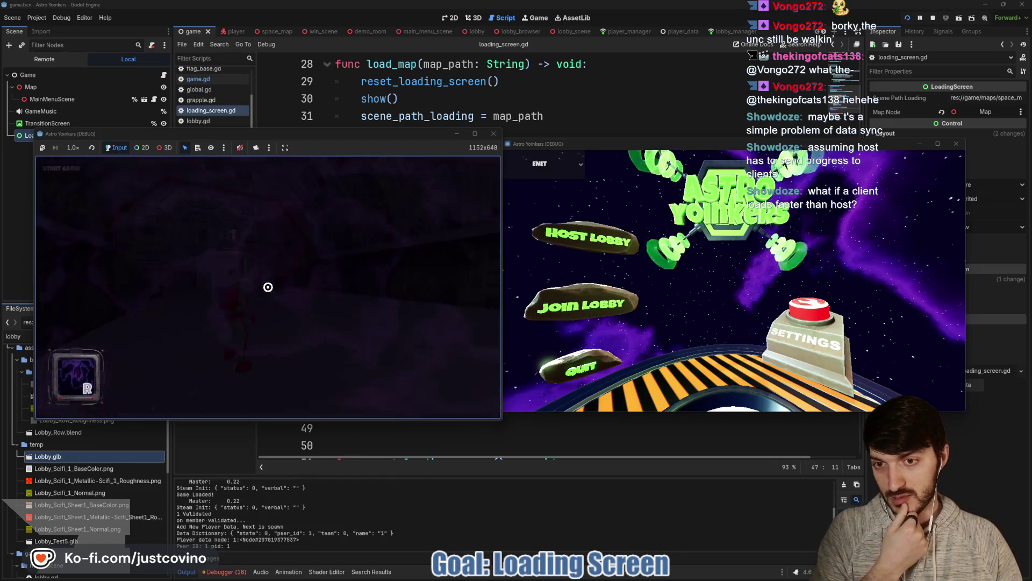
left_click(574, 311)
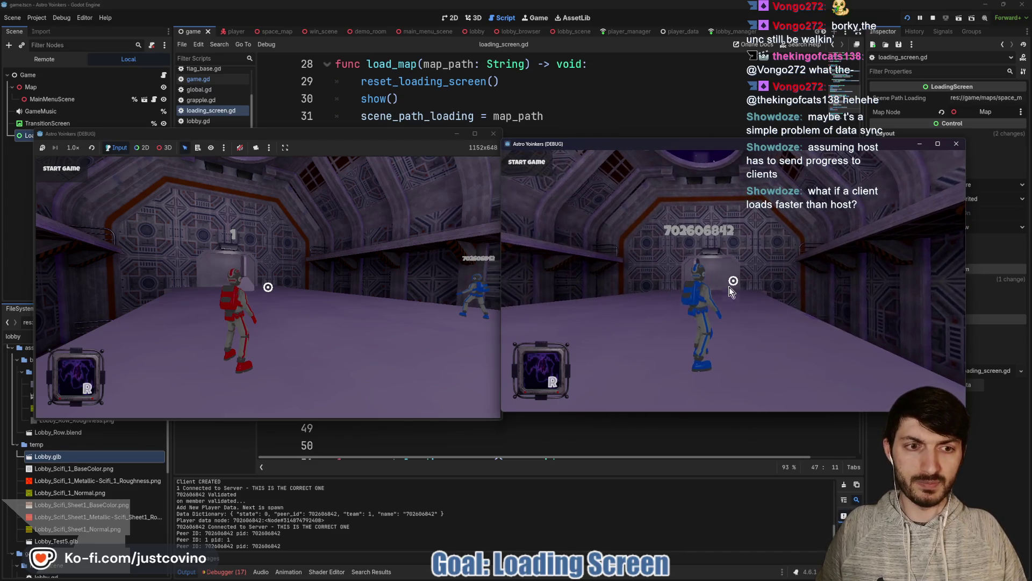
Step: Start the match from the host, watch both clients load the space map, then close them
key("alt+Tab")
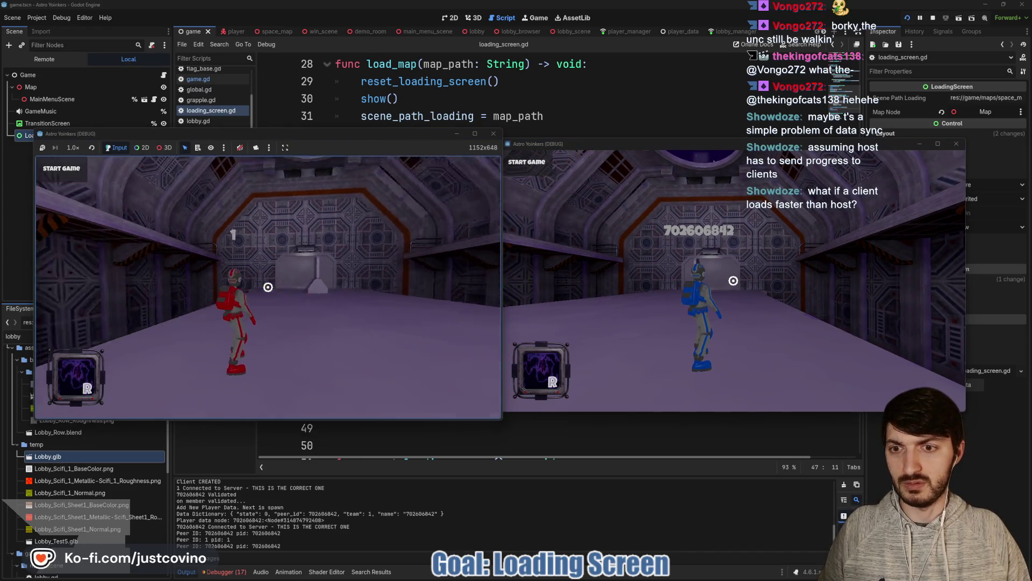
key("Escape")
left_click(72, 174)
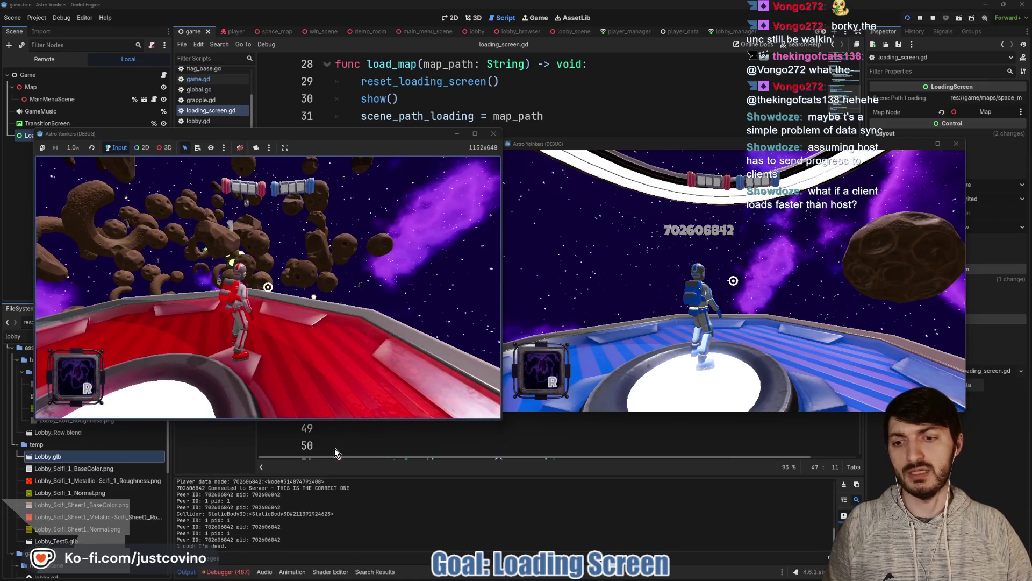
key("F8")
scroll(265, 489, "down", 3)
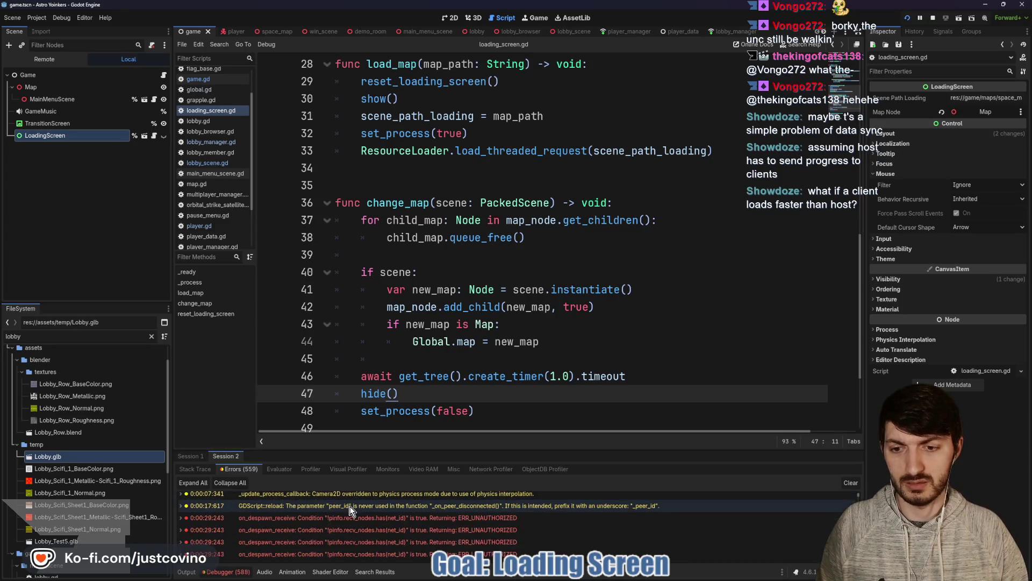
Step: Clear the accumulated errors from the Debugger's Errors list
left_click(848, 482)
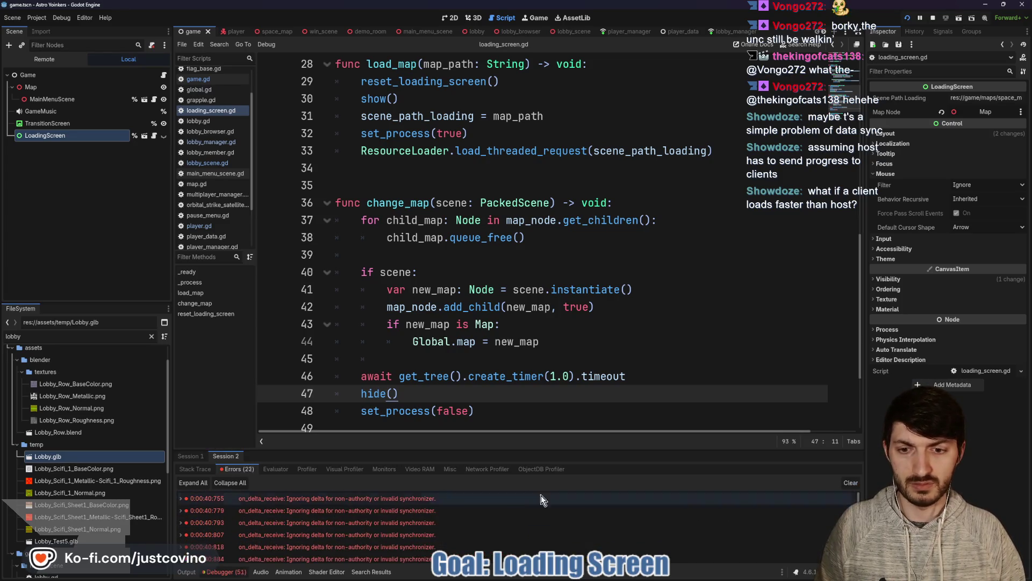
left_click(426, 512)
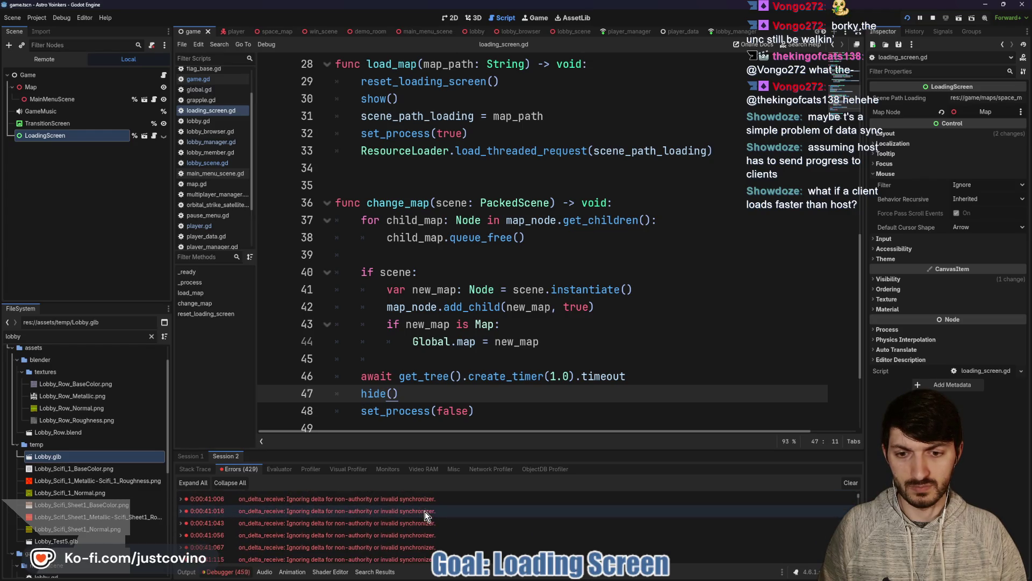
left_click(850, 482)
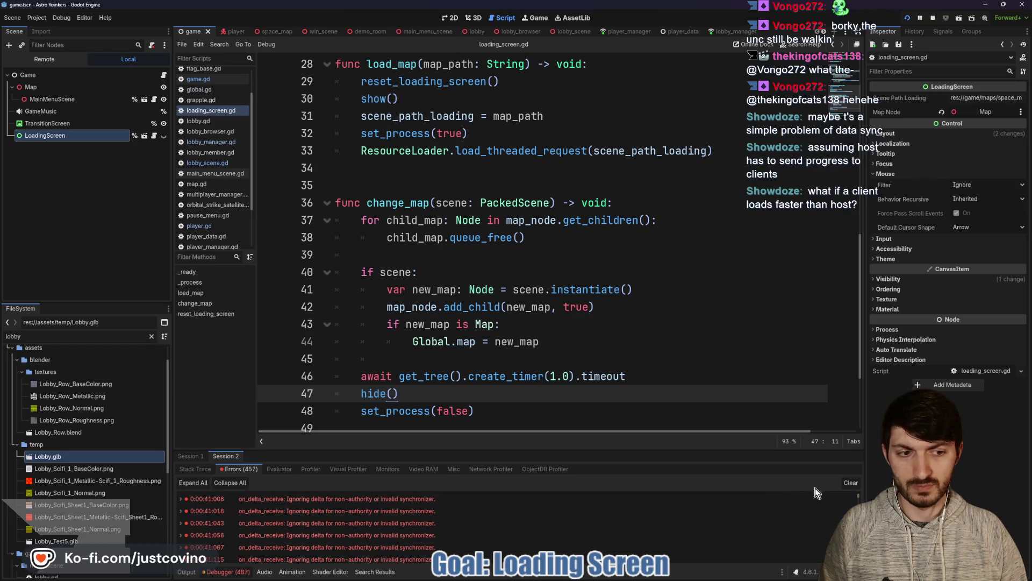
Step: Stop the running game and switch to the lobby_browser scene with lobby_browser.gd
left_click(934, 17)
left_click(469, 133)
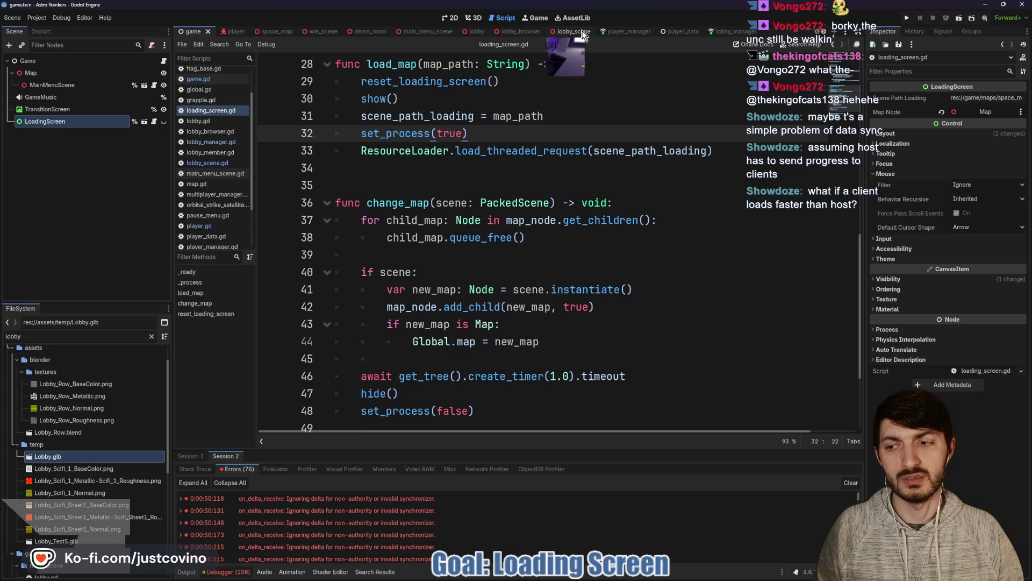
left_click(510, 32)
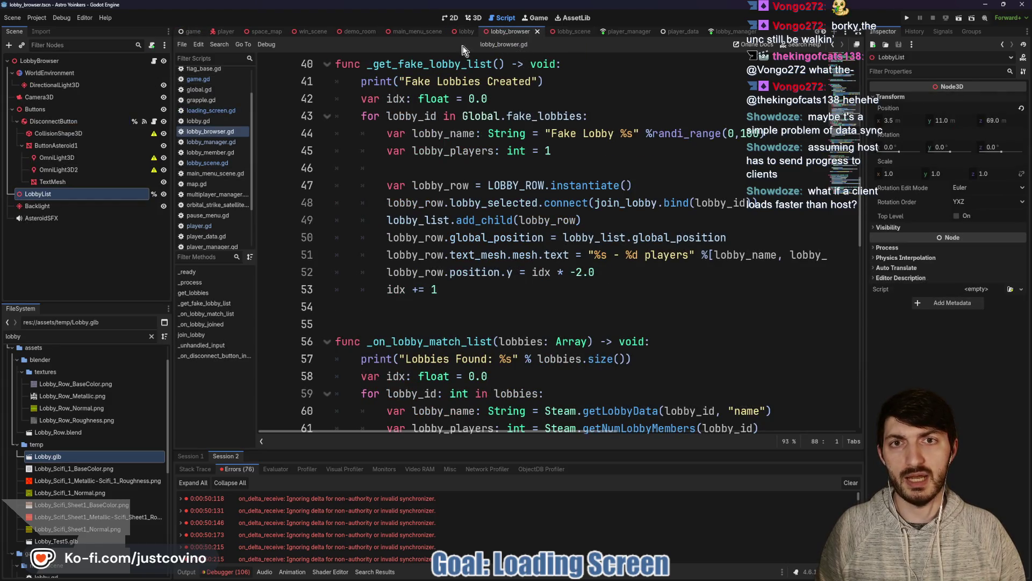
Step: Open the space_map scene's map.gd and locate the _on_map_ready function
left_click(263, 32)
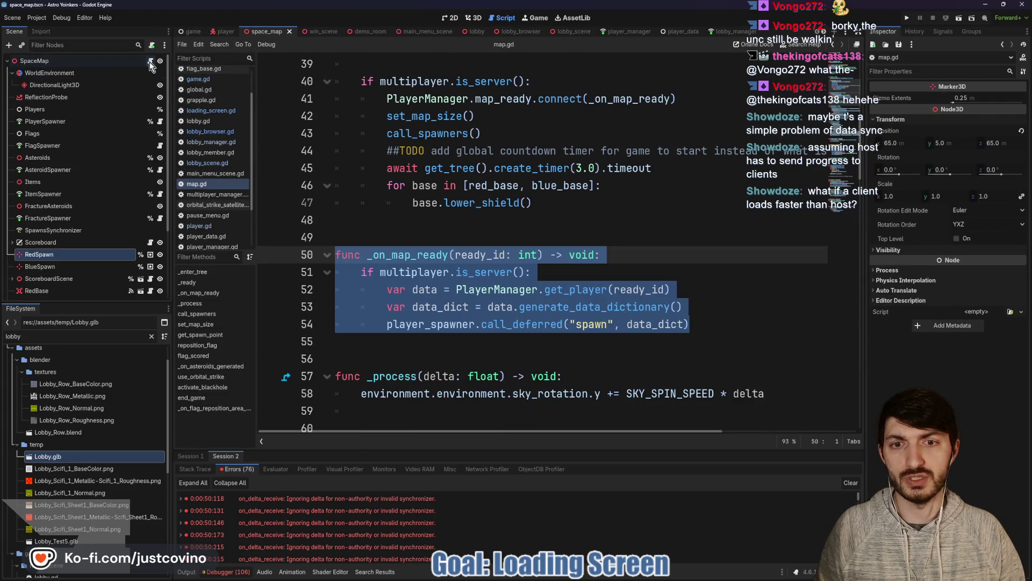
key("Up")
key("Up")
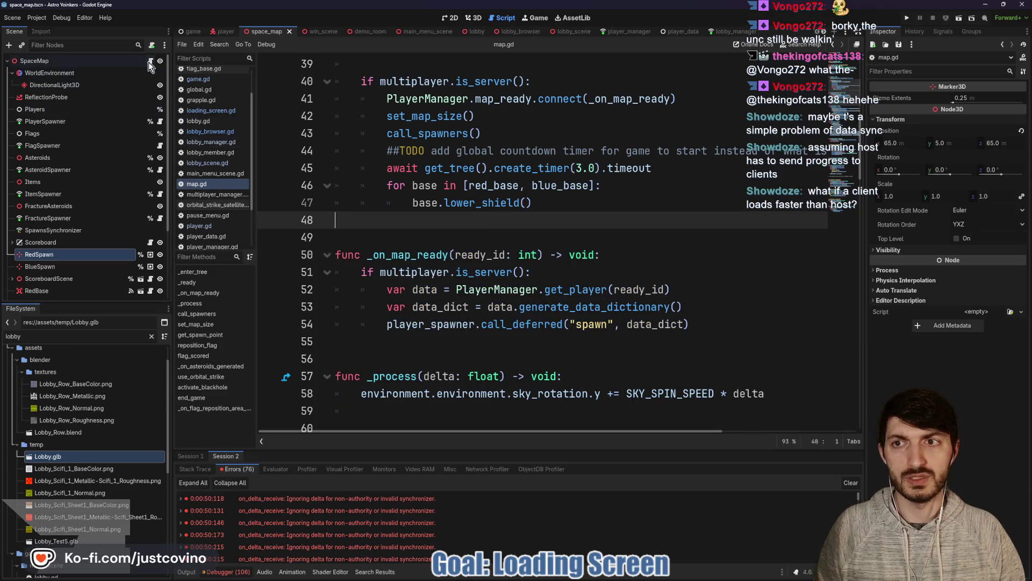
scroll(473, 223, "up", 5)
scroll(474, 223, "down", 5)
double_click(424, 255)
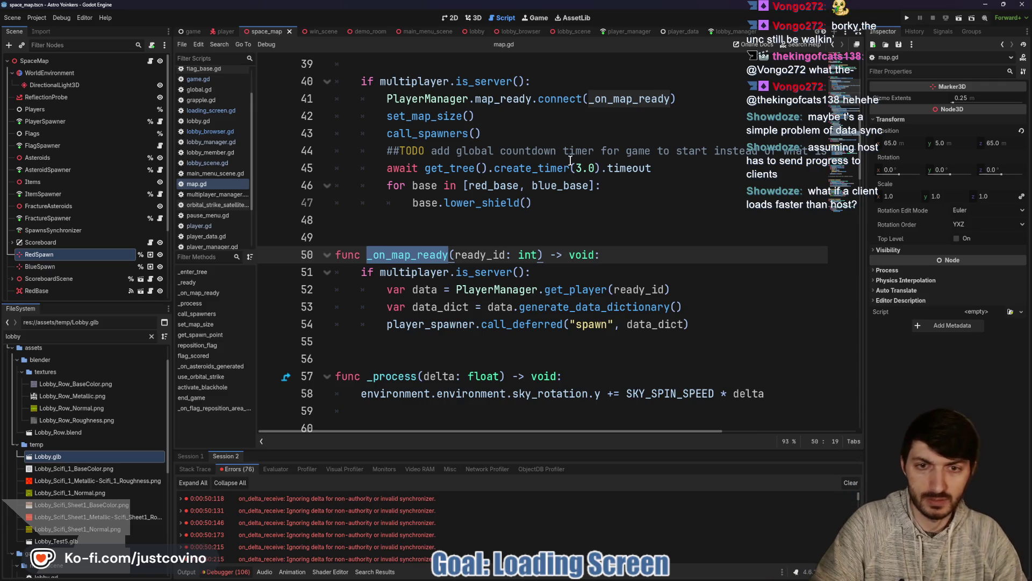
mouse_move(539, 181)
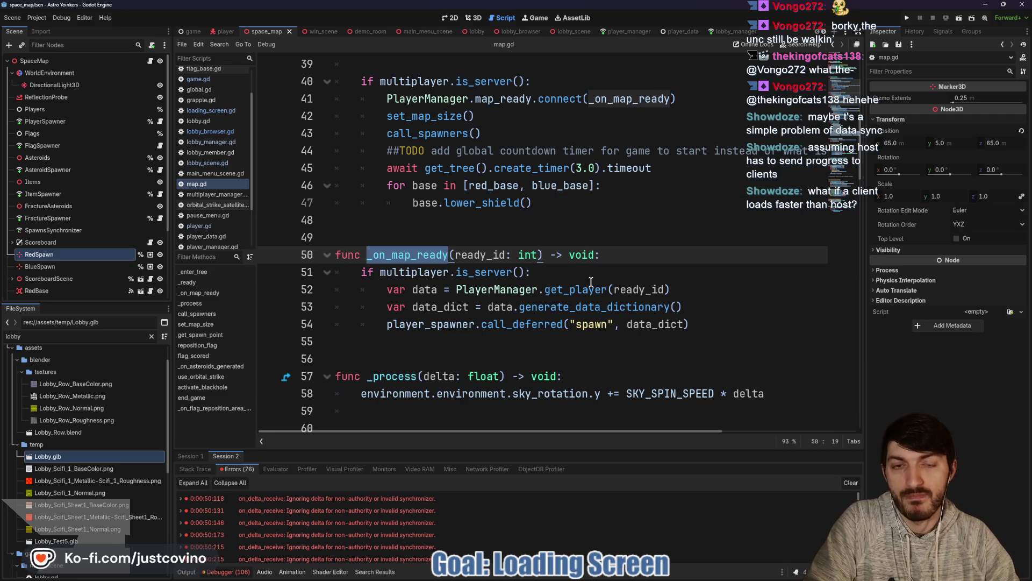
scroll(560, 272, "up", 2)
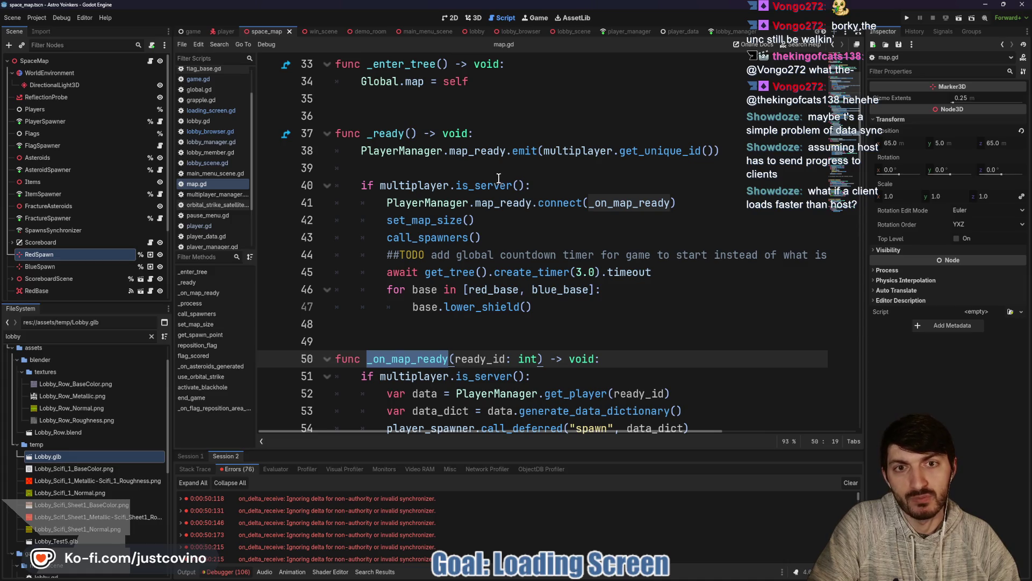
Step: Delete the map_ready emit statement in _ready, then undo to restore it
left_click(479, 151)
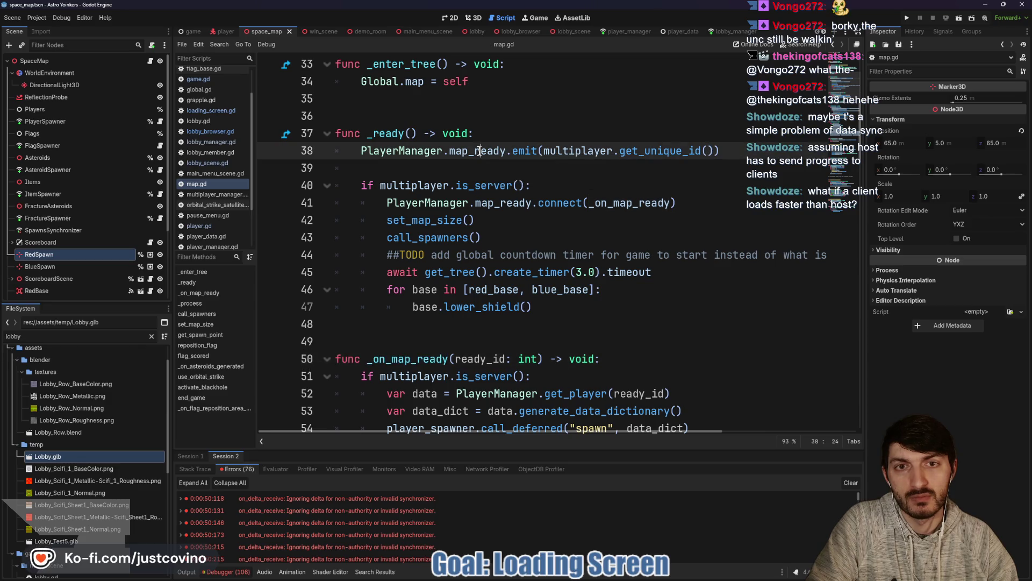
left_click_drag(720, 151, 355, 151)
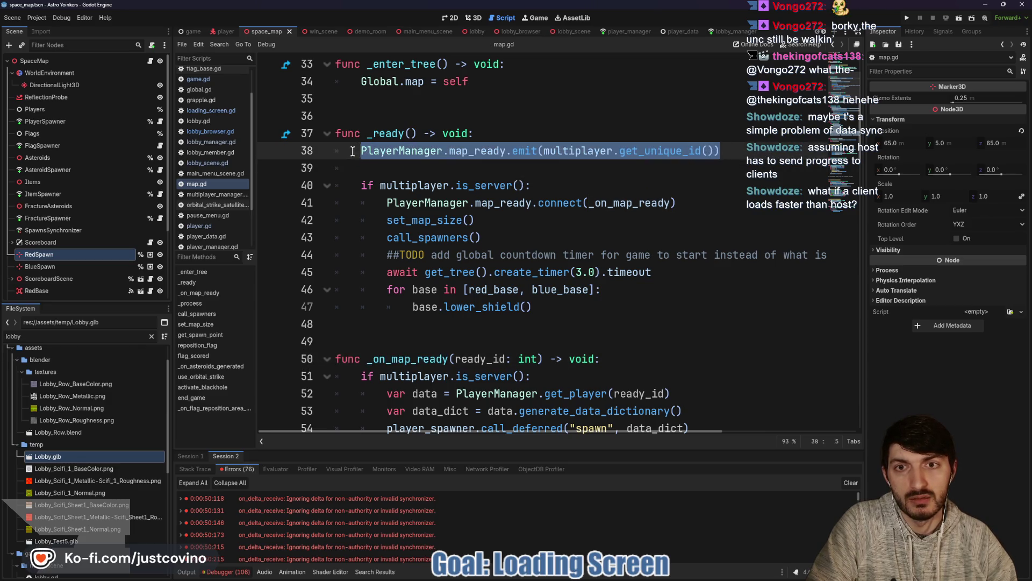
key("BackSpace")
key("BackSpace")
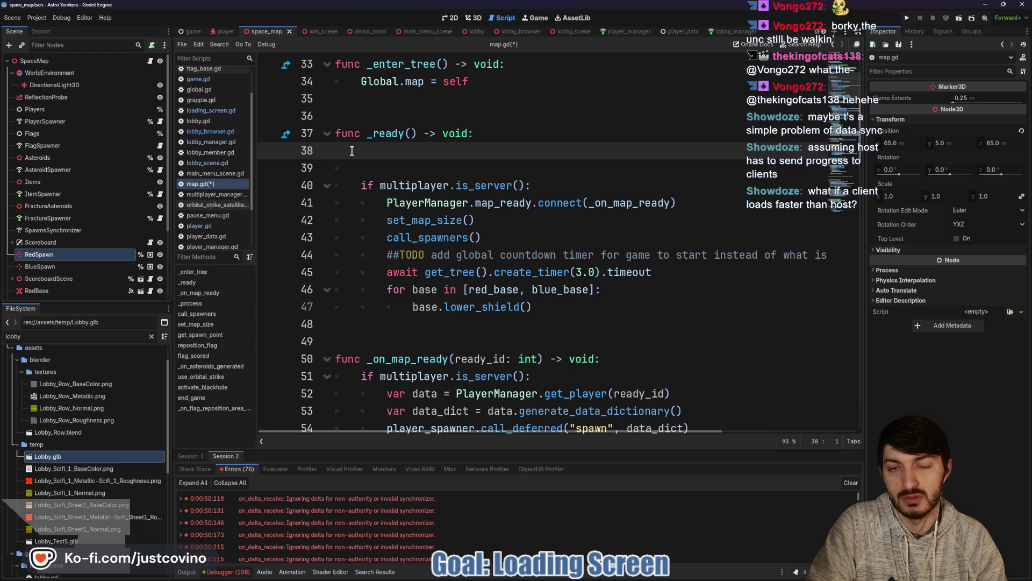
key("ctrl+z")
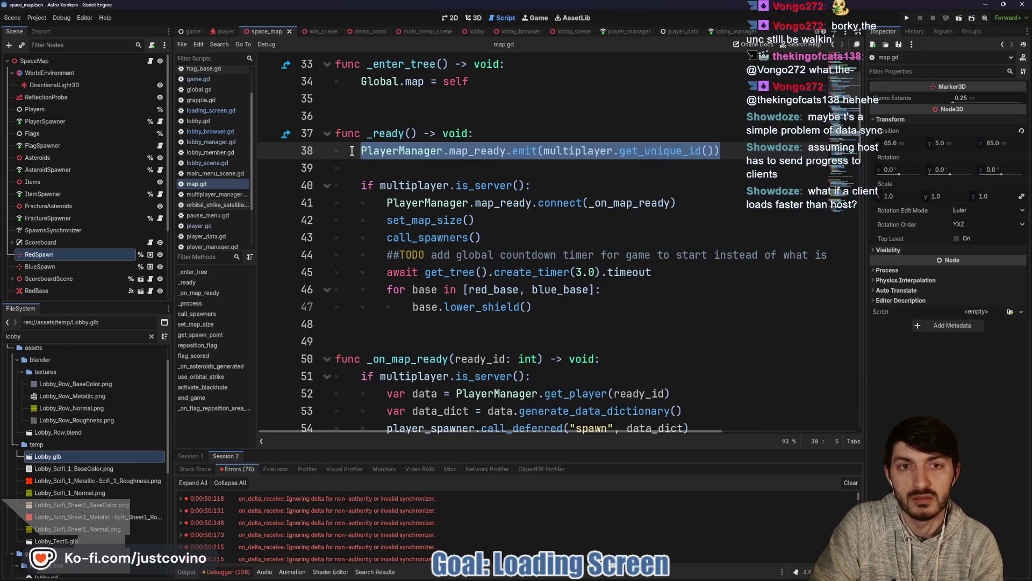
Step: Review the map_ready connect line and place the caret at the end of _ready's header
left_click(495, 204)
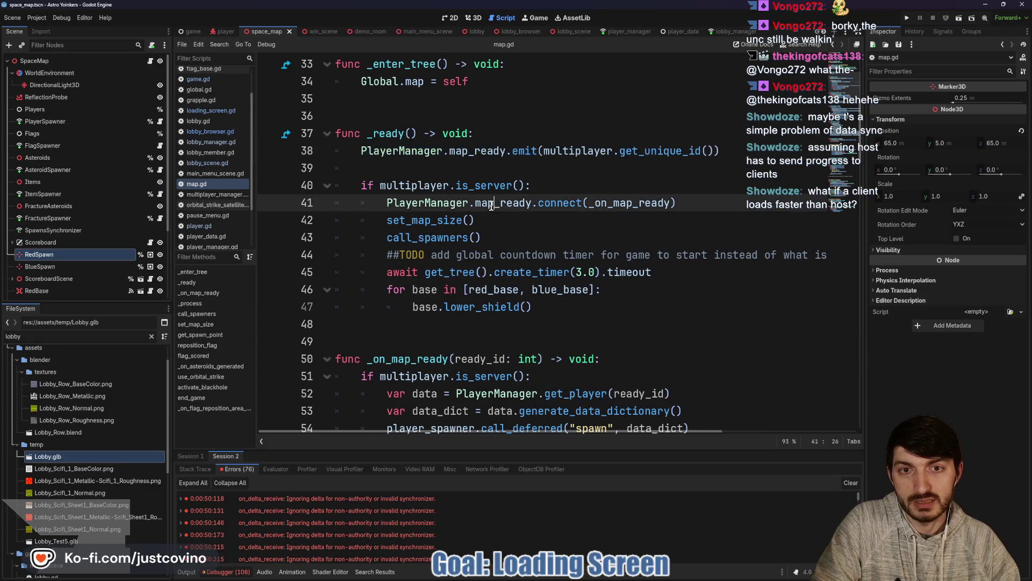
scroll(509, 223, "down", 1)
scroll(509, 224, "down", 5)
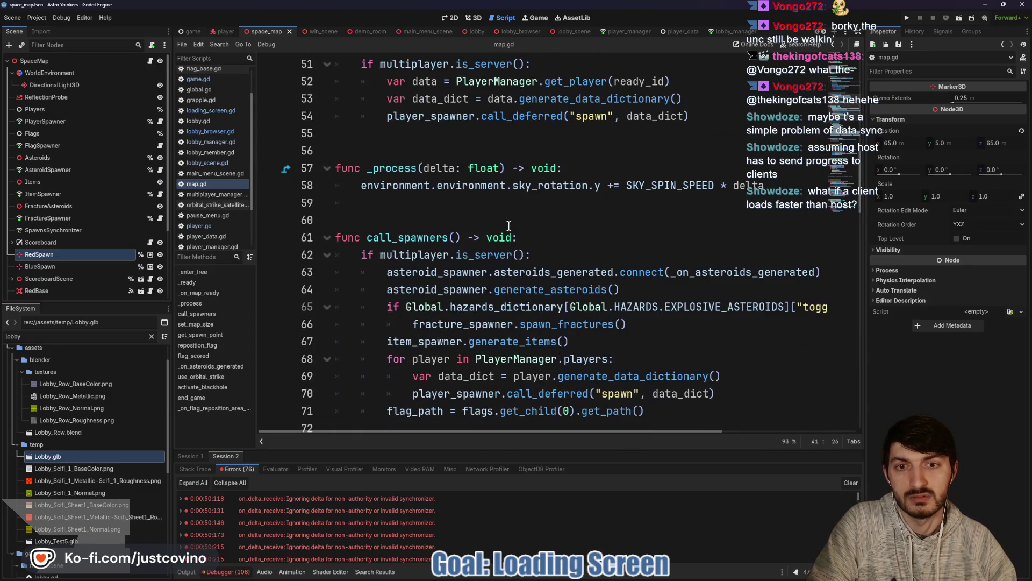
scroll(508, 223, "up", 4)
scroll(508, 221, "up", 1)
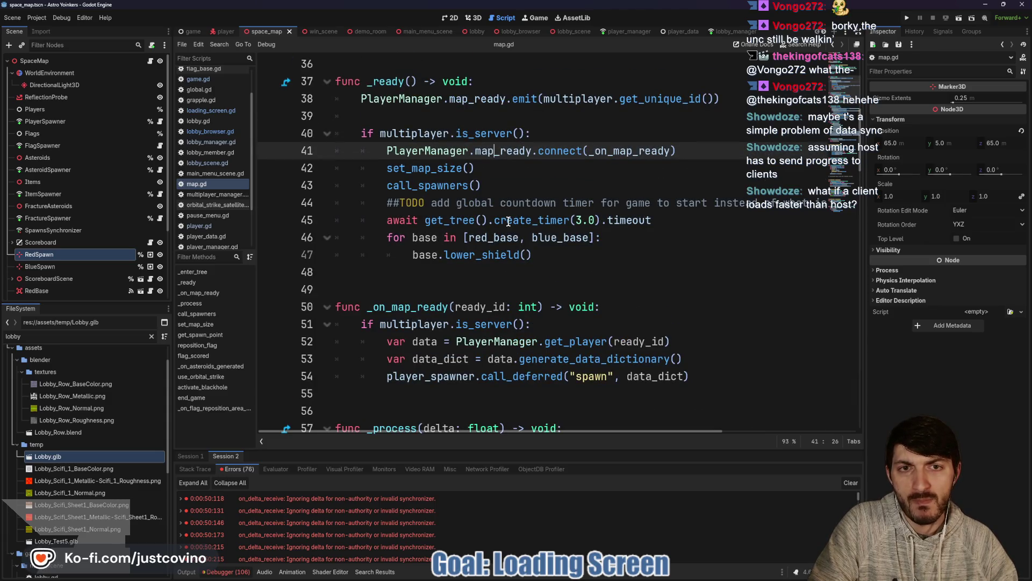
scroll(506, 223, "up", 1)
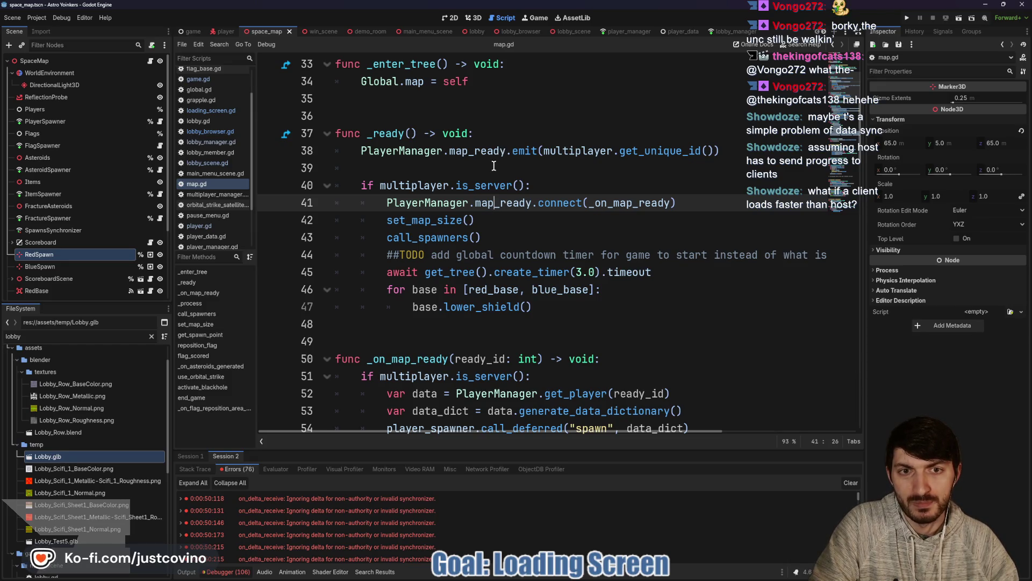
scroll(452, 224, "down", 8)
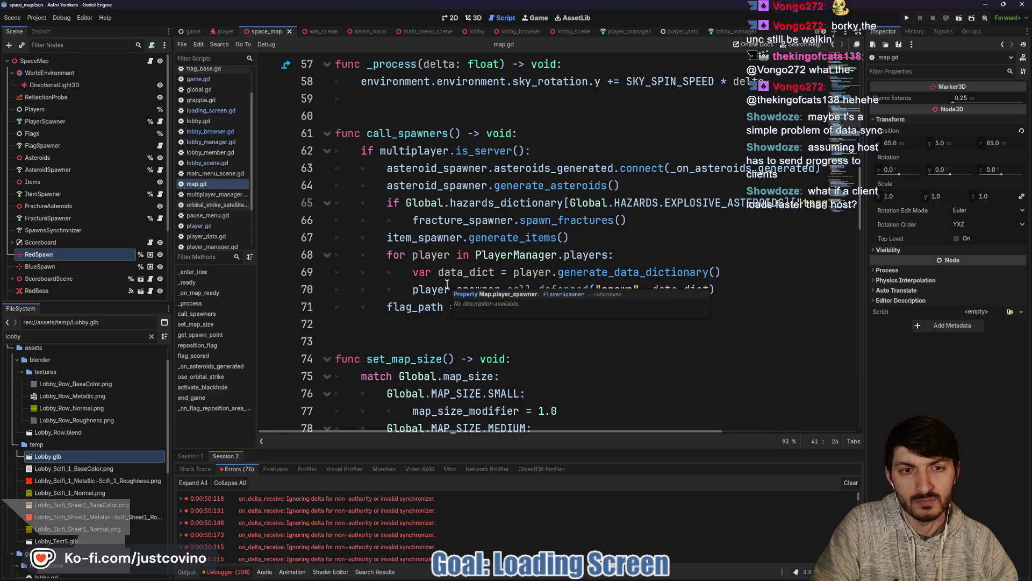
scroll(437, 281, "up", 7)
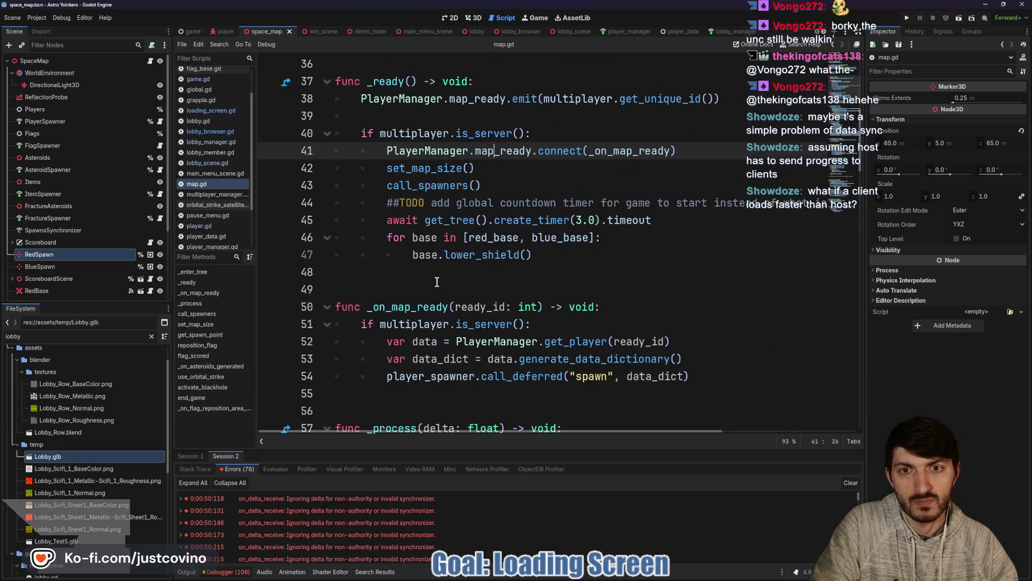
scroll(456, 223, "up", 2)
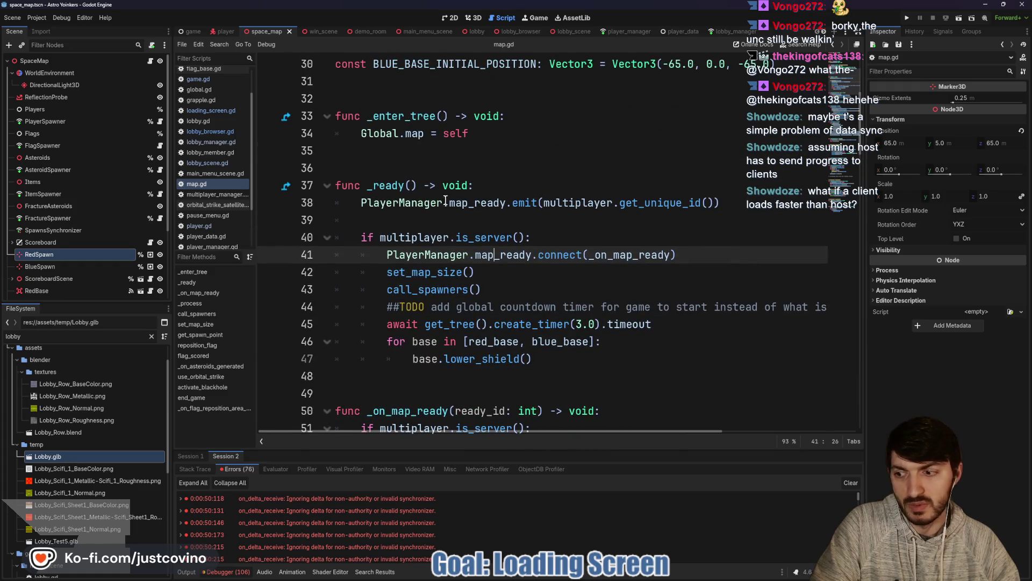
left_click(532, 185)
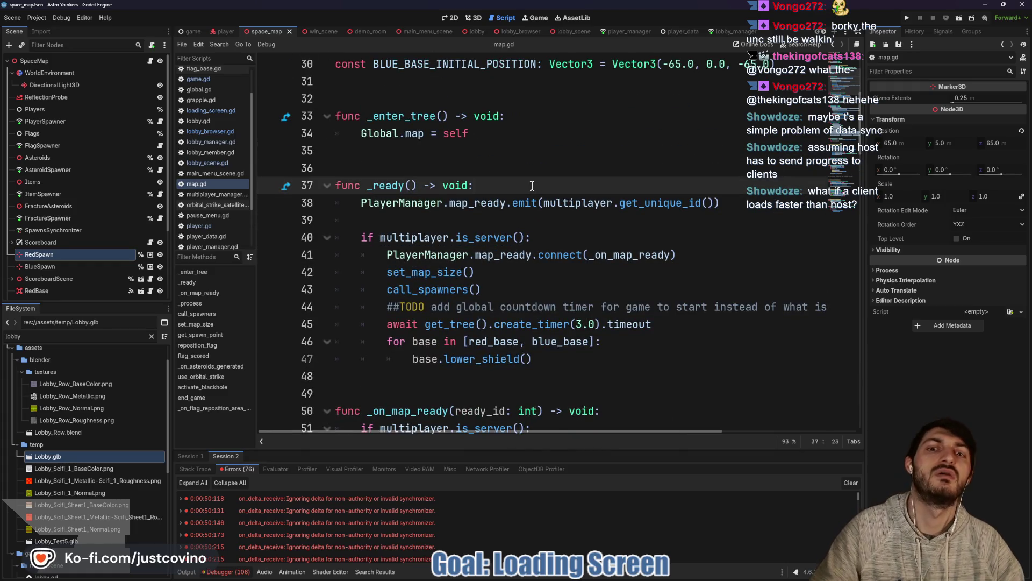
Step: Add an 'if !multiplayer.is_server():' check at the top of _ready
key("Return")
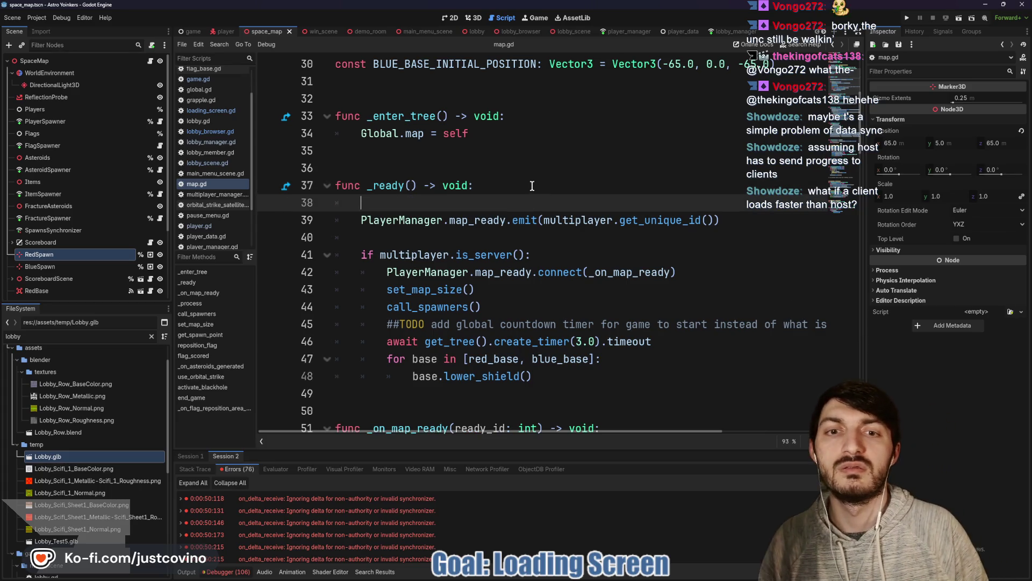
type("if mu")
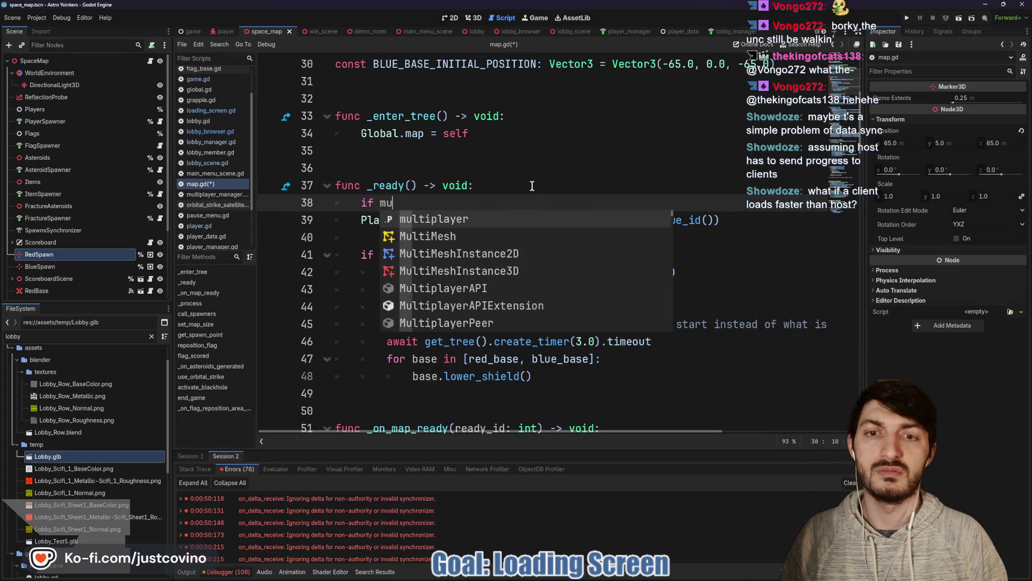
type("ltiplayer")
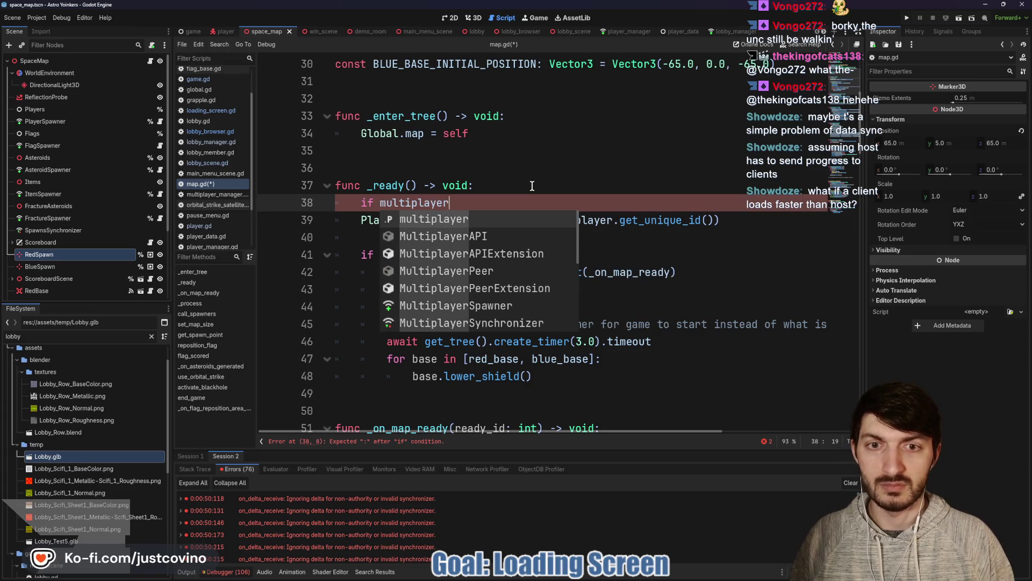
type(".is-")
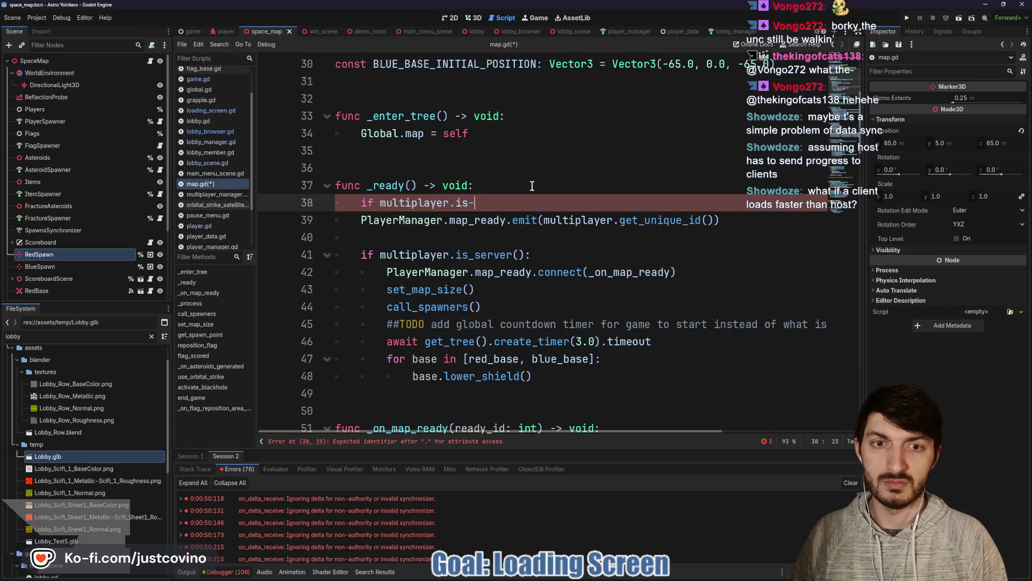
key("BackSpace")
type("_ser")
key("Return")
type(":")
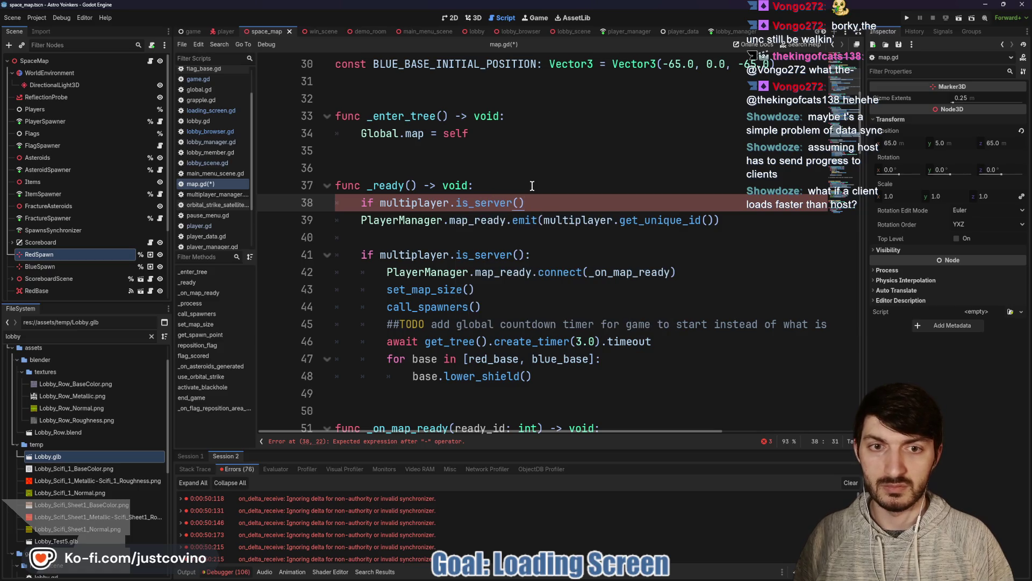
left_click(381, 203)
type("!")
Step: Indent the map_ready emit under the new check and launch a playtest
left_click(358, 220)
key("Tab")
left_click(440, 236)
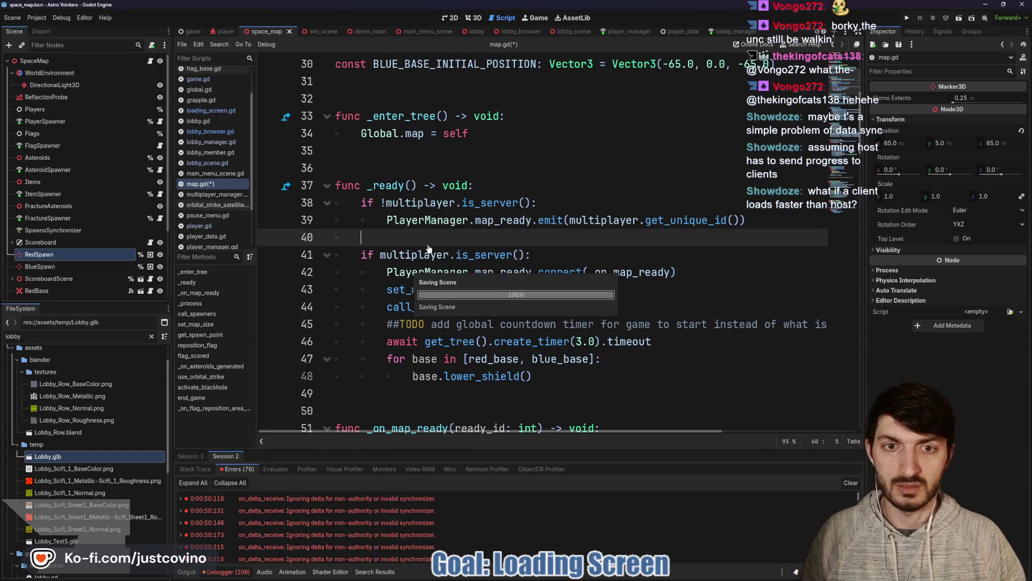
scroll(442, 251, "down", 1)
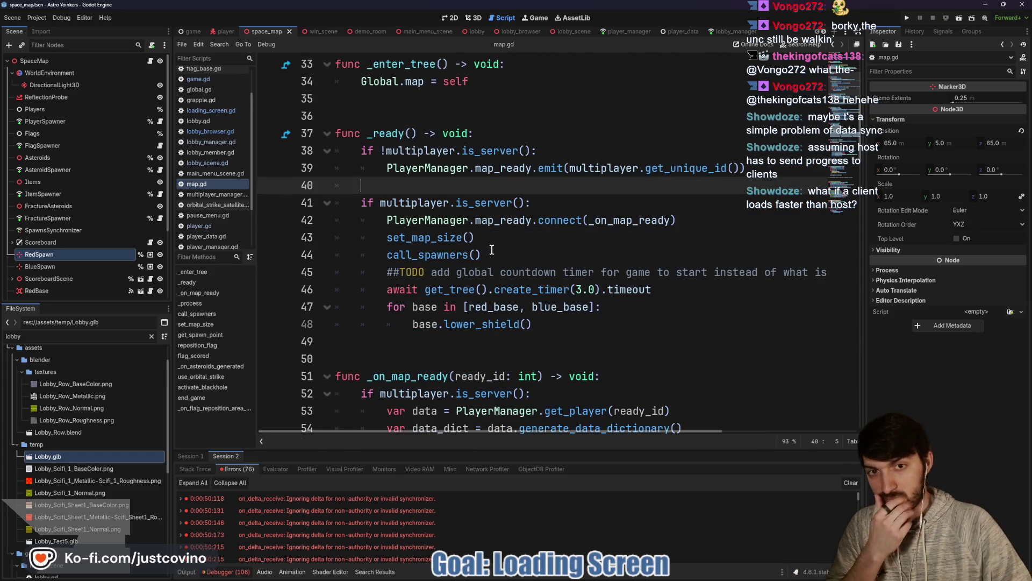
left_click(907, 18)
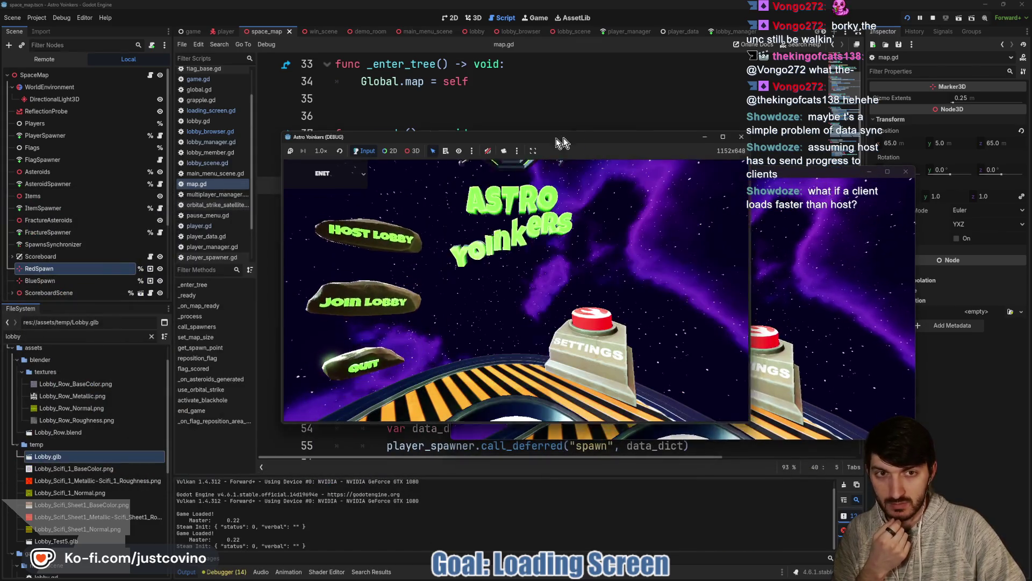
Step: Host a private lobby in the left client and join it from the second client
left_click_drag(564, 138, 295, 145)
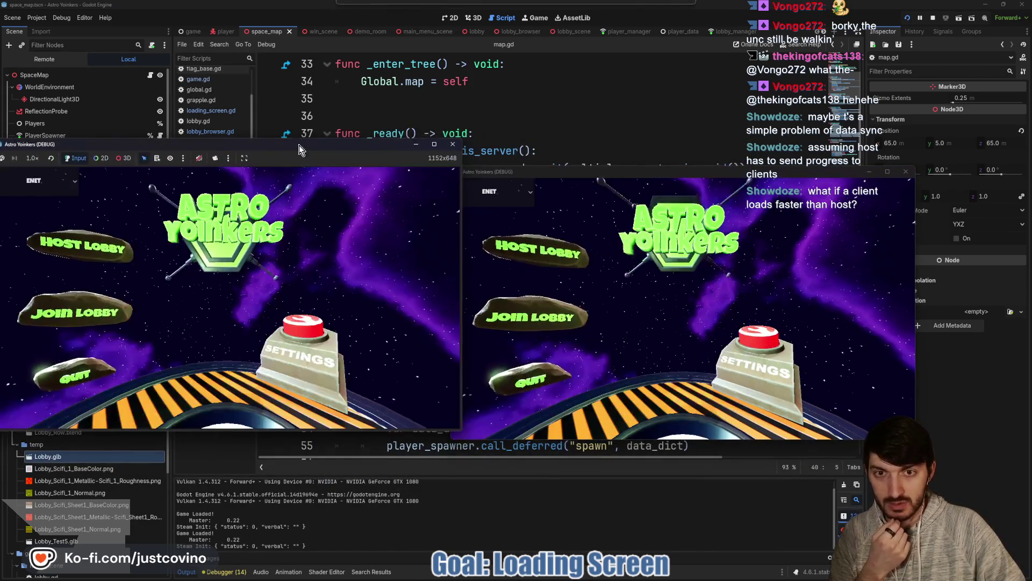
left_click(105, 264)
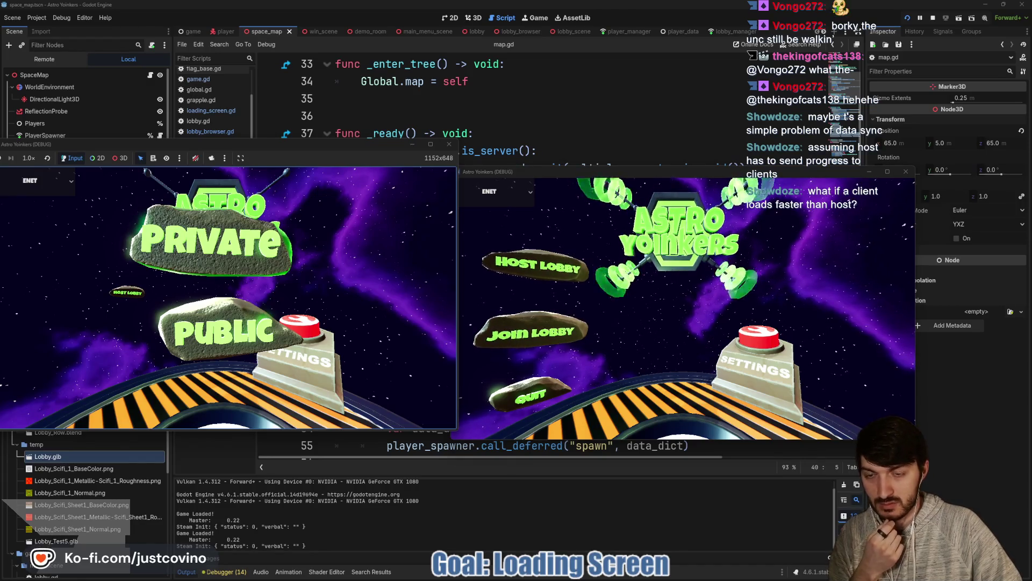
left_click(209, 240)
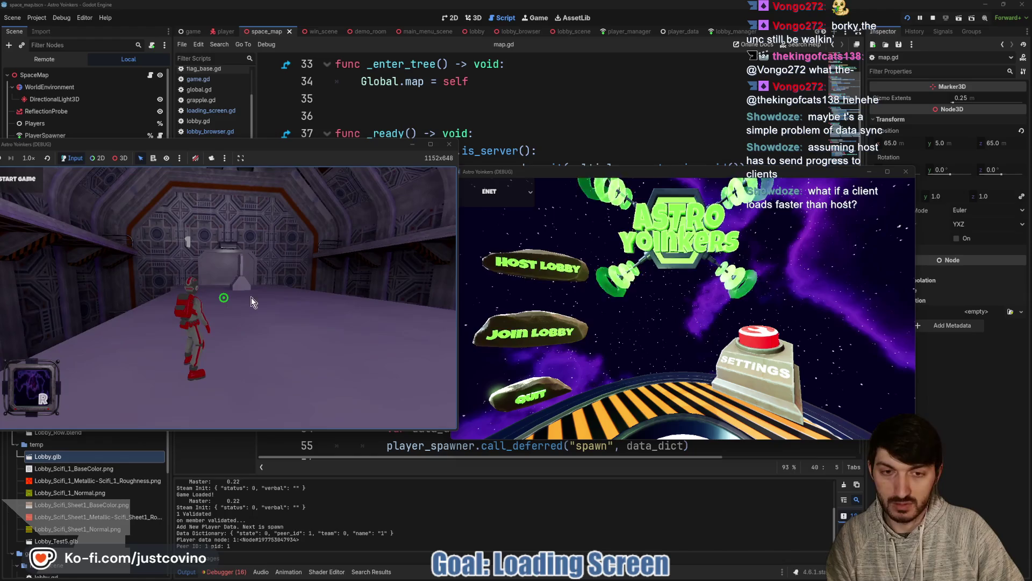
left_click(547, 347)
left_click(695, 229)
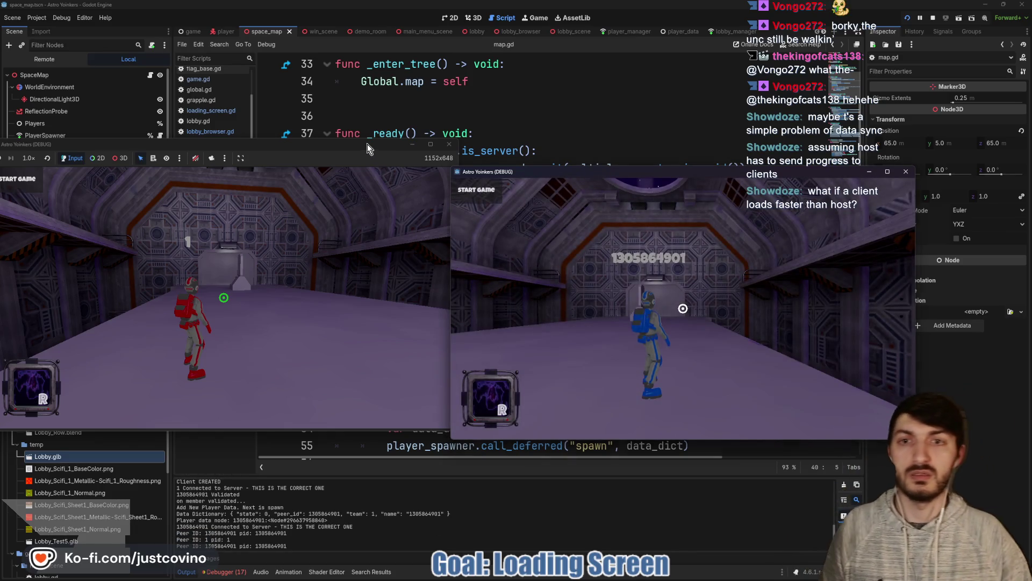
Step: Walk the host's red player along the platform edge, then stop the game with F8
left_click(367, 144)
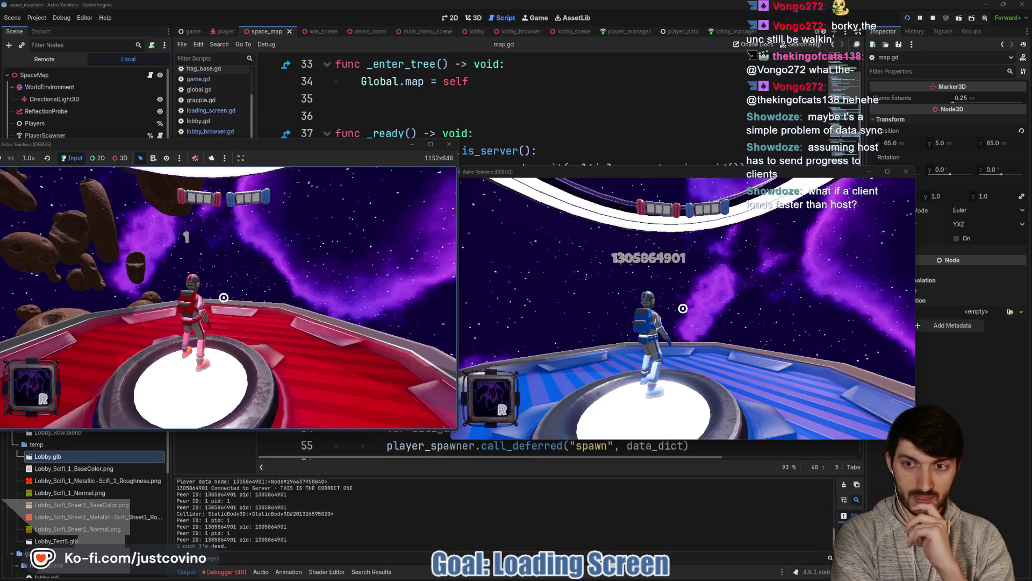
key("w")
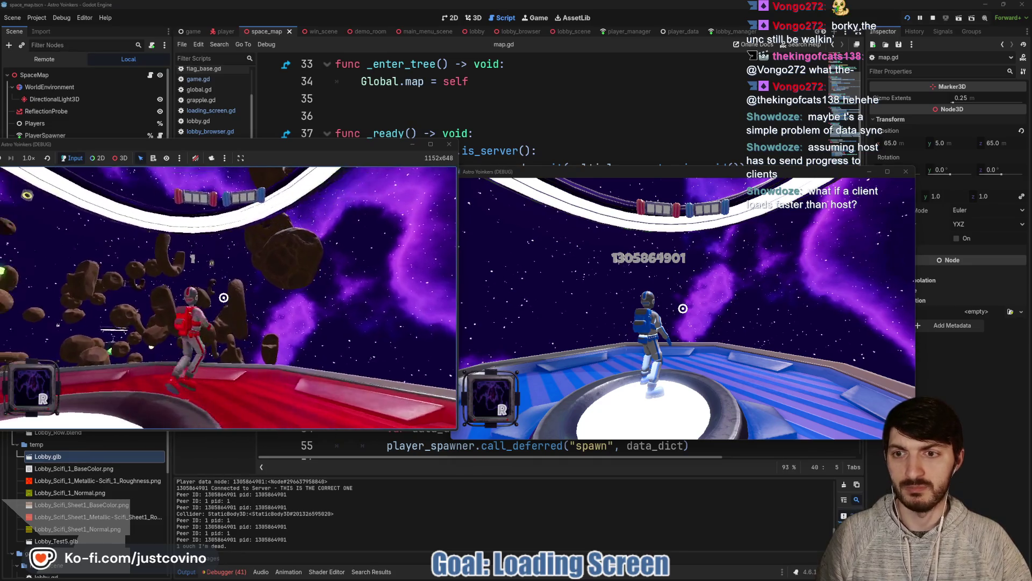
key("w")
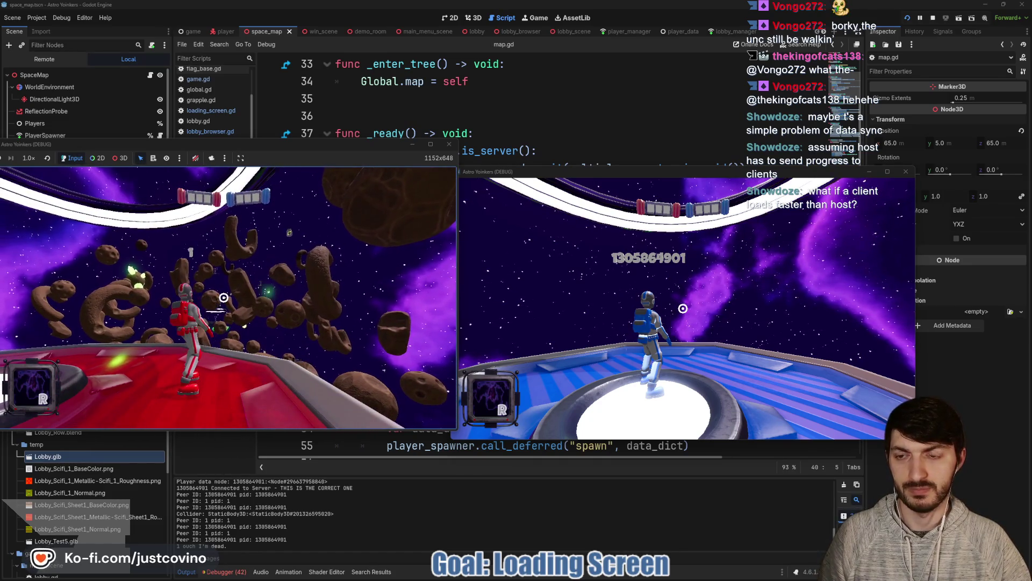
key("F8")
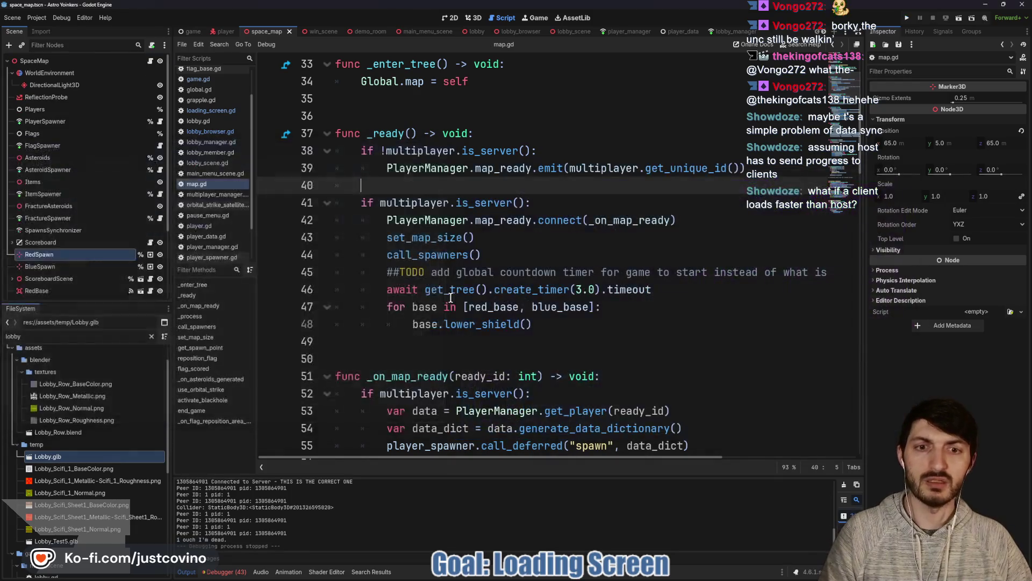
Step: Check map.gd's call_spawners line, then open the game scene's LoadingScreen script
left_click(525, 252)
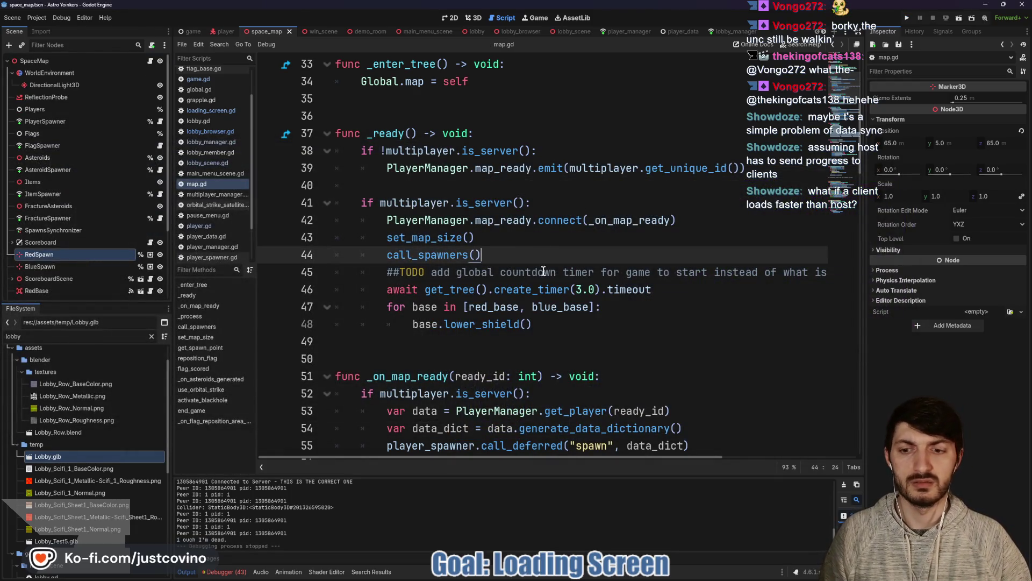
left_click(192, 33)
left_click(154, 122)
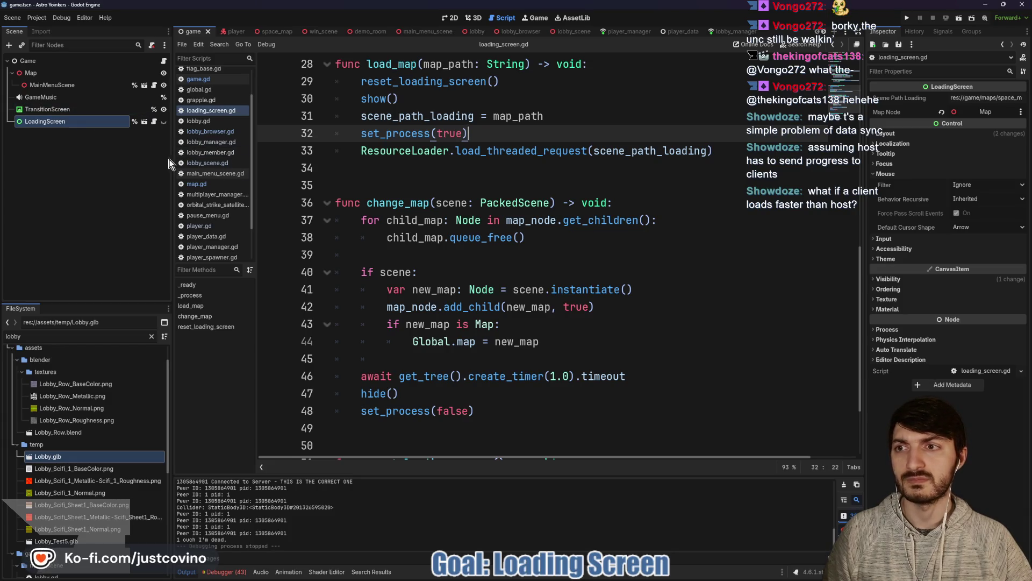
scroll(488, 269, "up", 2)
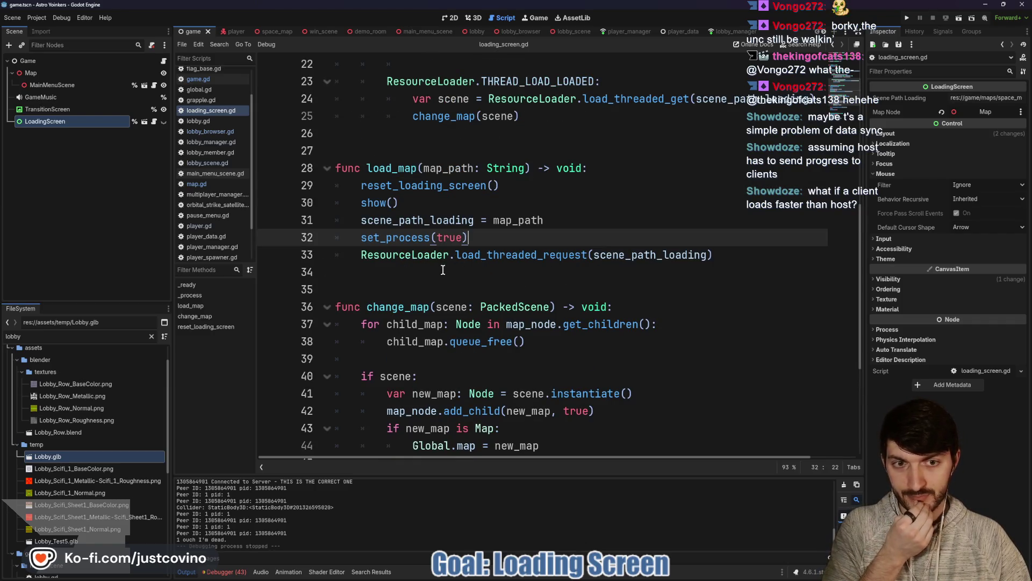
scroll(443, 262, "up", 3)
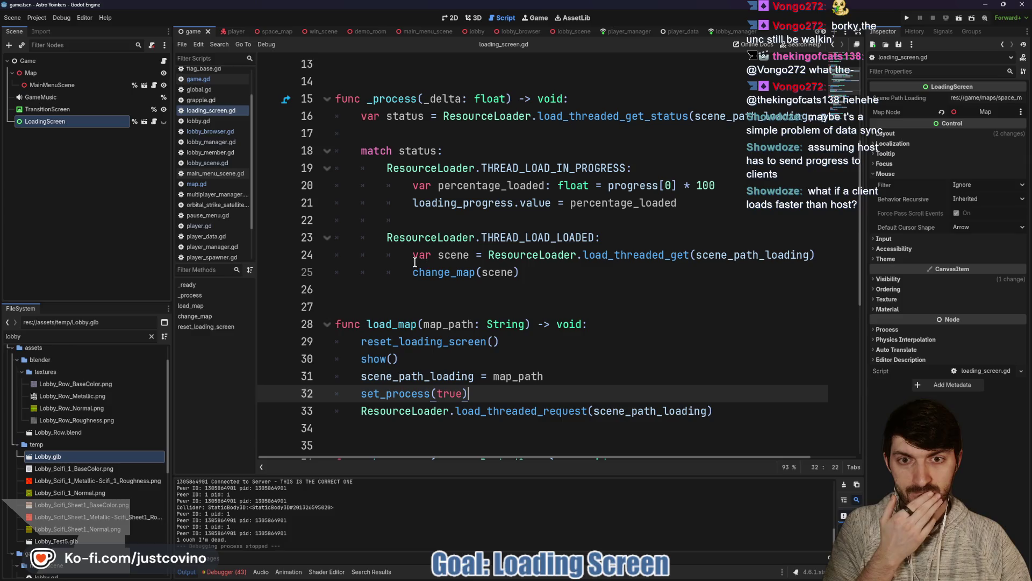
Step: Inspect line 21, where loading_progress.value is set from percentage_loaded
double_click(445, 203)
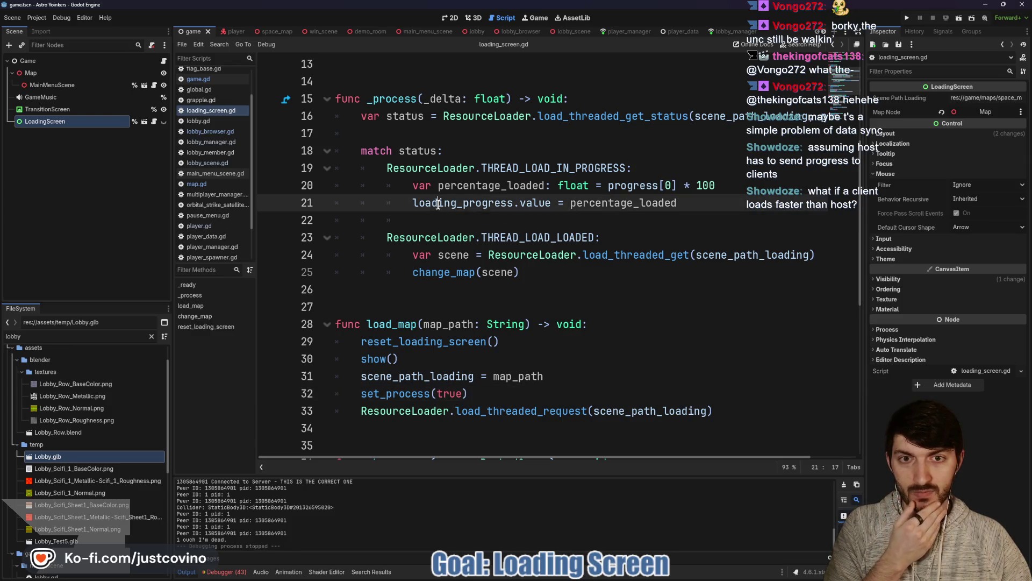
double_click(535, 202)
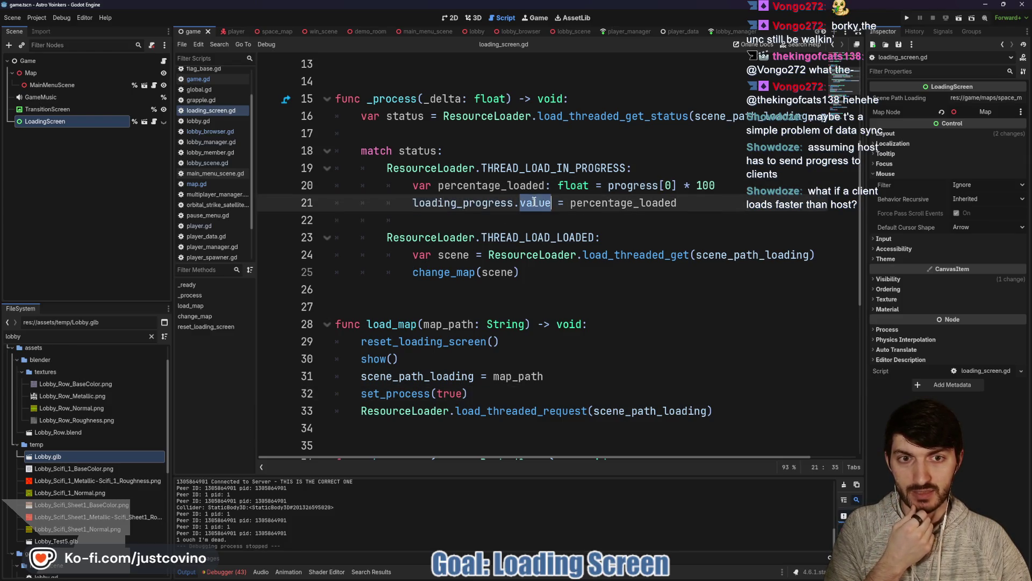
double_click(602, 206)
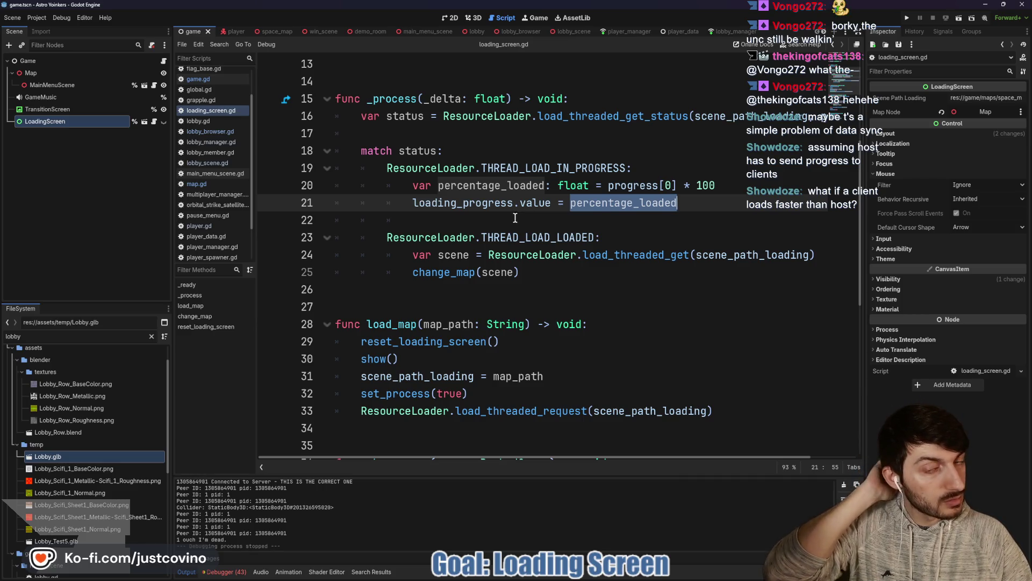
scroll(518, 217, "up", 4)
scroll(524, 231, "down", 11)
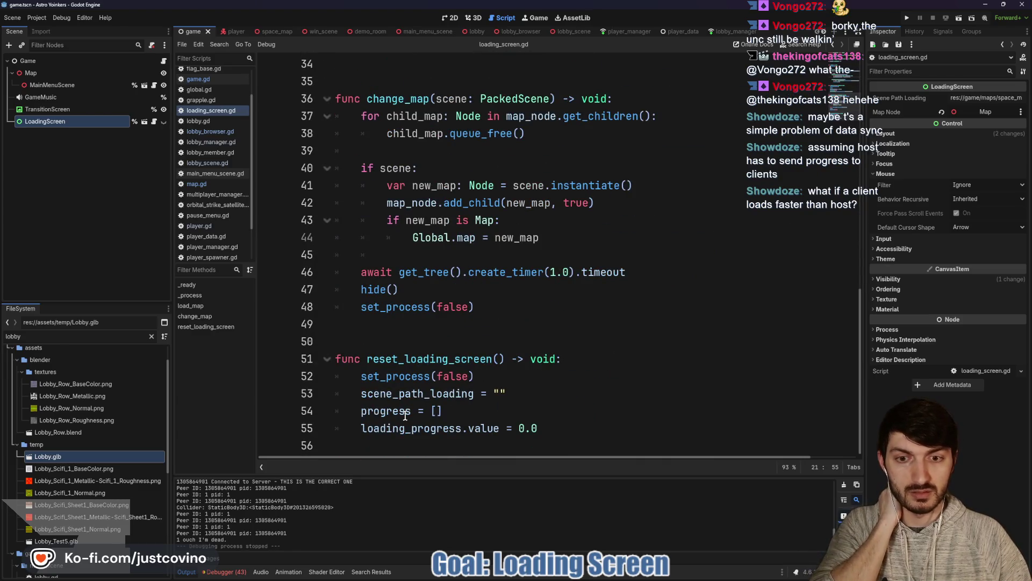
Step: Try an Array type hint on line 54, remove it, and save loading_screen.gd
left_click(410, 410)
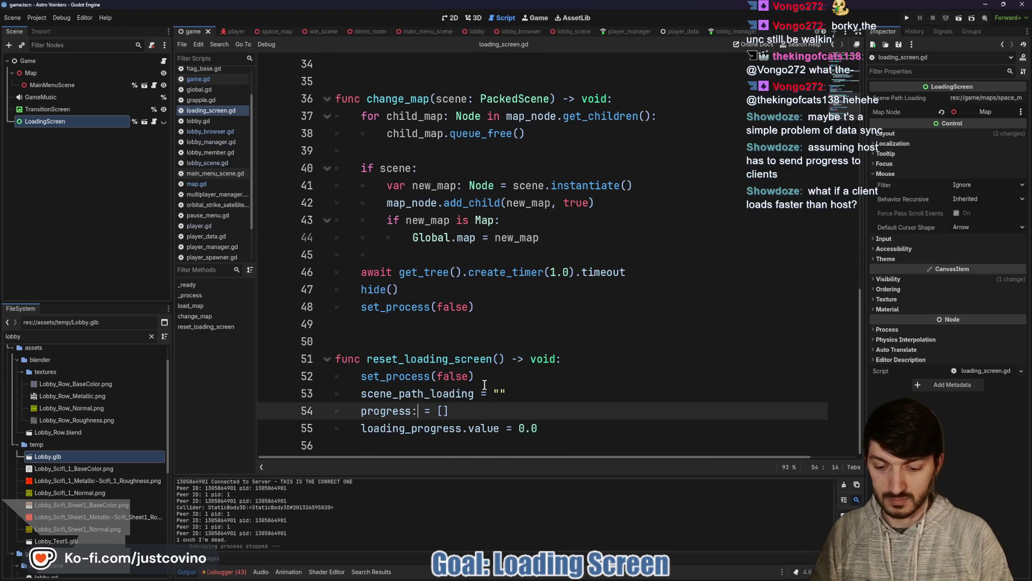
type(": Array[float")
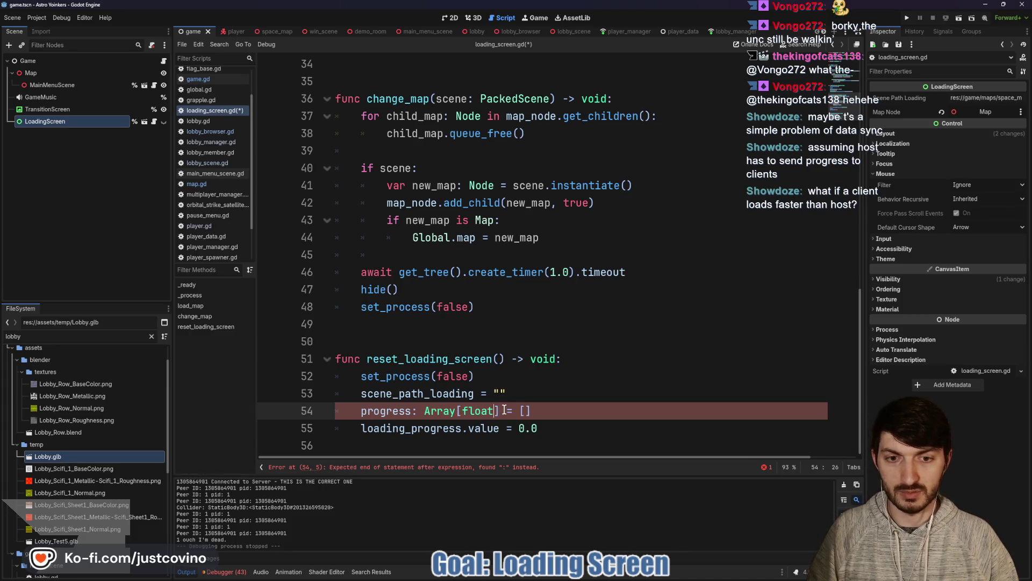
left_click_drag(495, 411, 412, 411)
key("BackSpace")
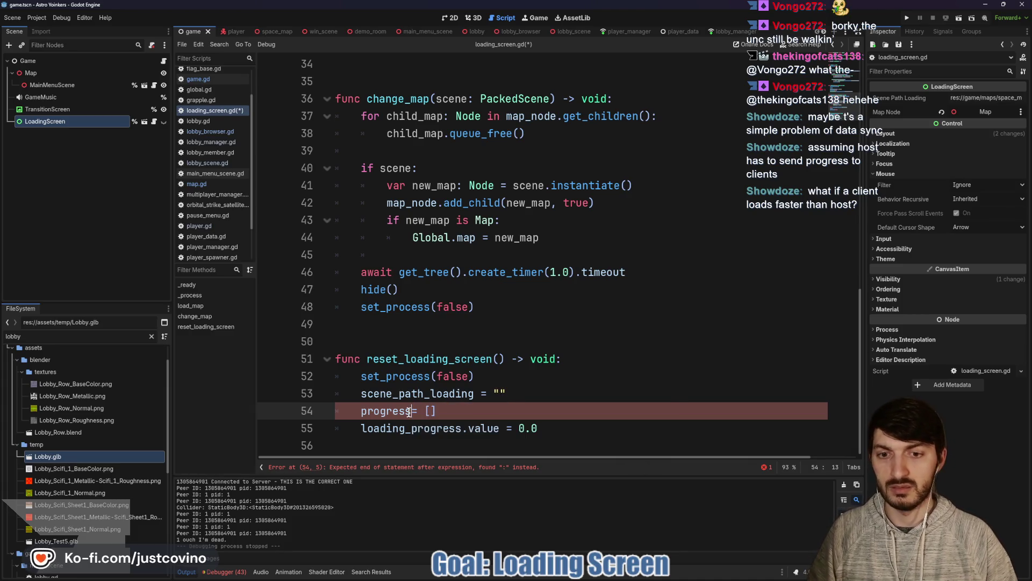
key("ctrl+s")
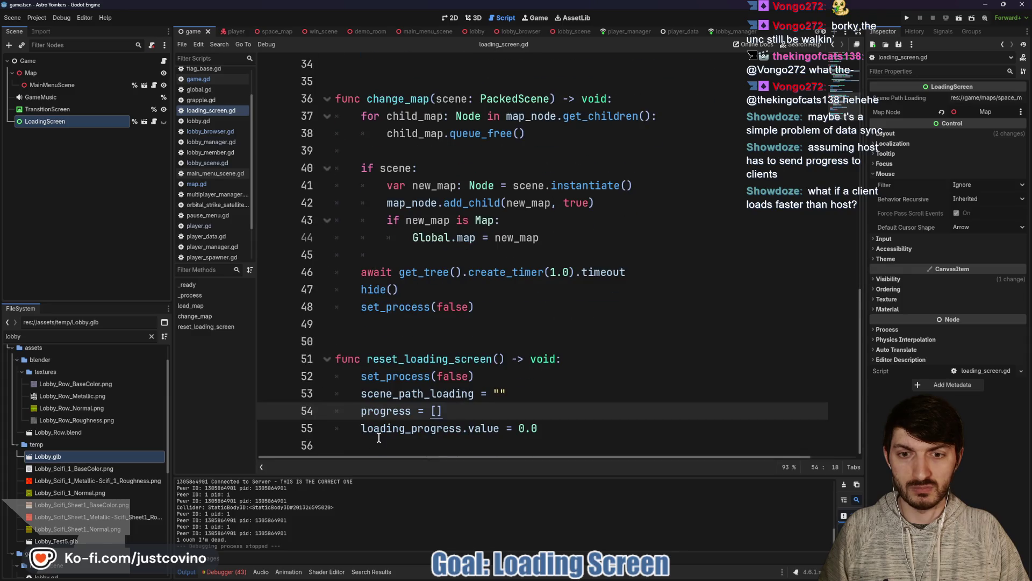
Step: Comment out the loading_progress.value = 0.0 reset, save, and run the game again
left_click(363, 429)
key("ctrl+k")
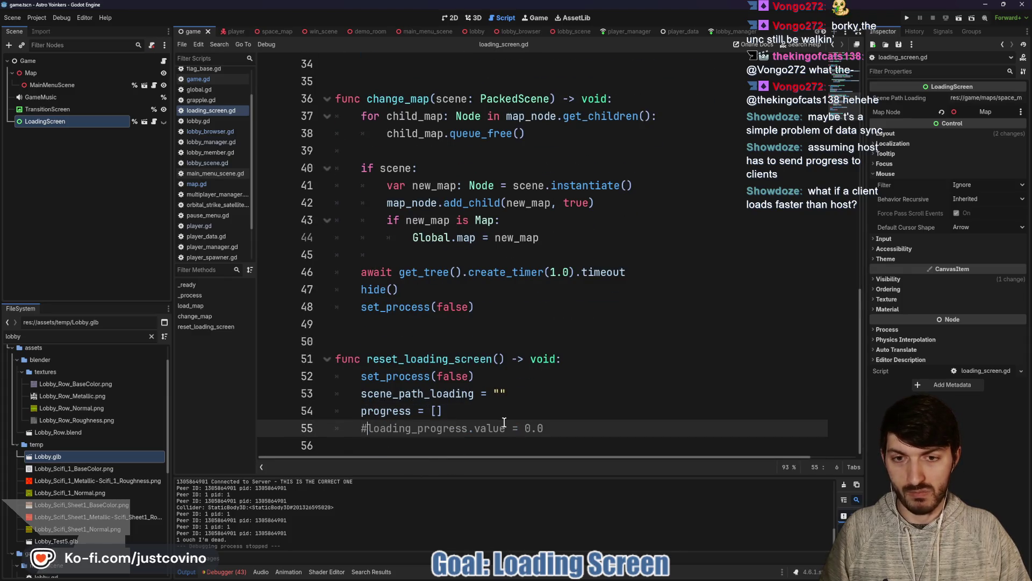
left_click(484, 420)
key("ctrl+s")
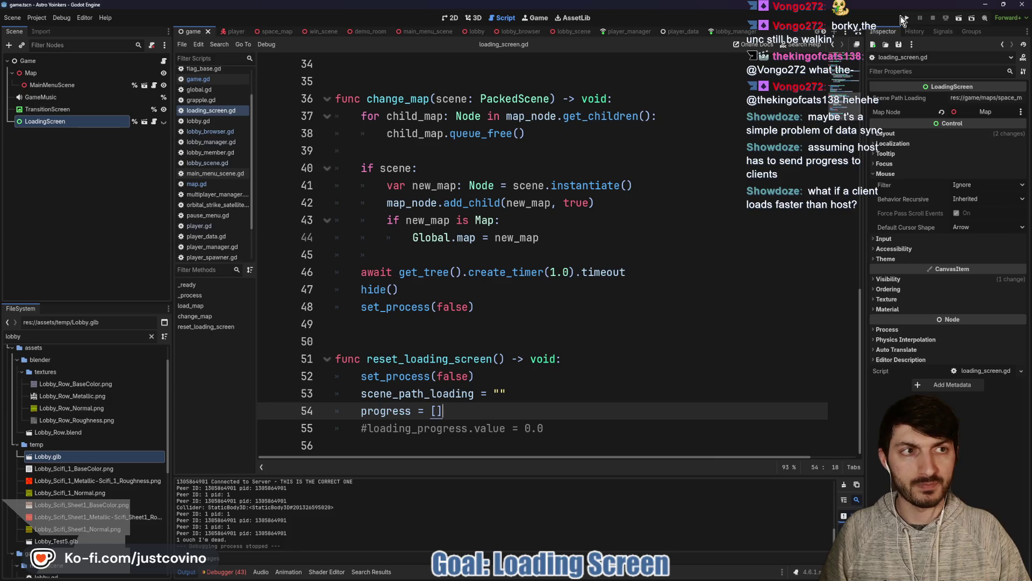
left_click(905, 18)
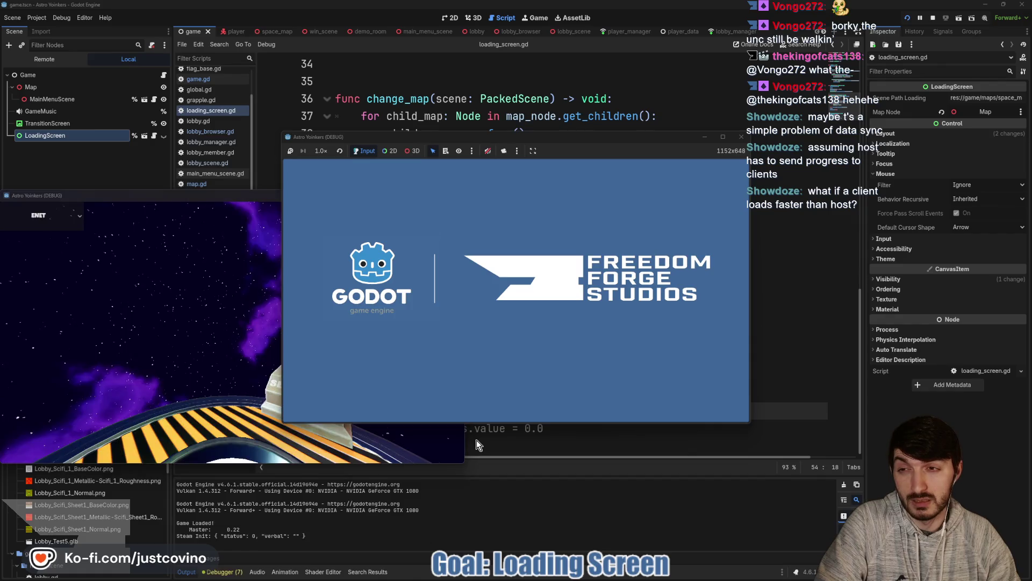
Step: Arrange both game windows side by side, host a lobby on the left, join from the right
left_click_drag(228, 195, 697, 194)
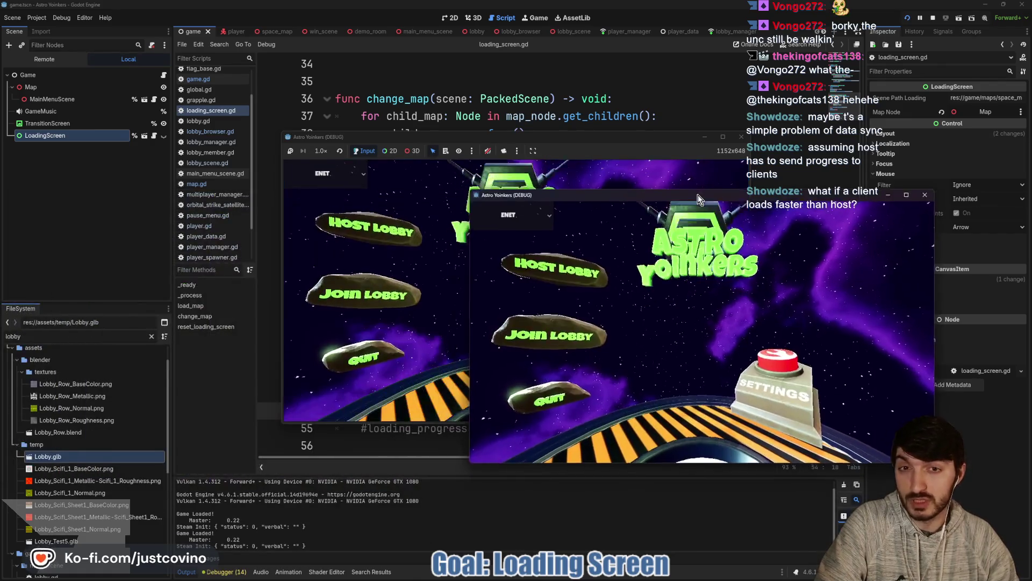
mouse_move(614, 139)
left_mouse_down()
mouse_move(334, 140)
mouse_move(343, 148)
left_mouse_up()
mouse_move(618, 194)
left_mouse_down()
mouse_move(668, 173)
mouse_move(668, 160)
left_mouse_up()
left_click(124, 259)
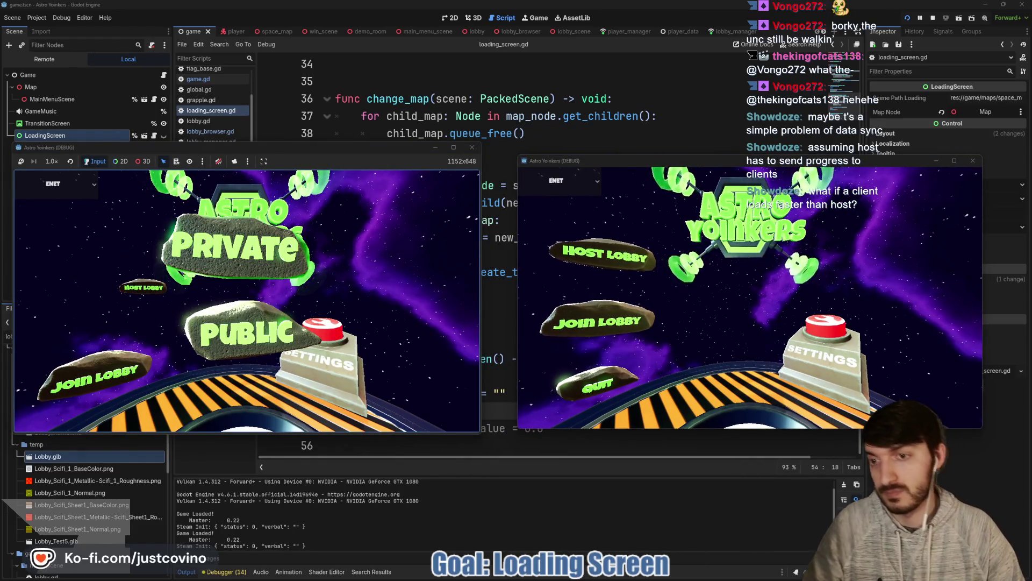
left_click(235, 245)
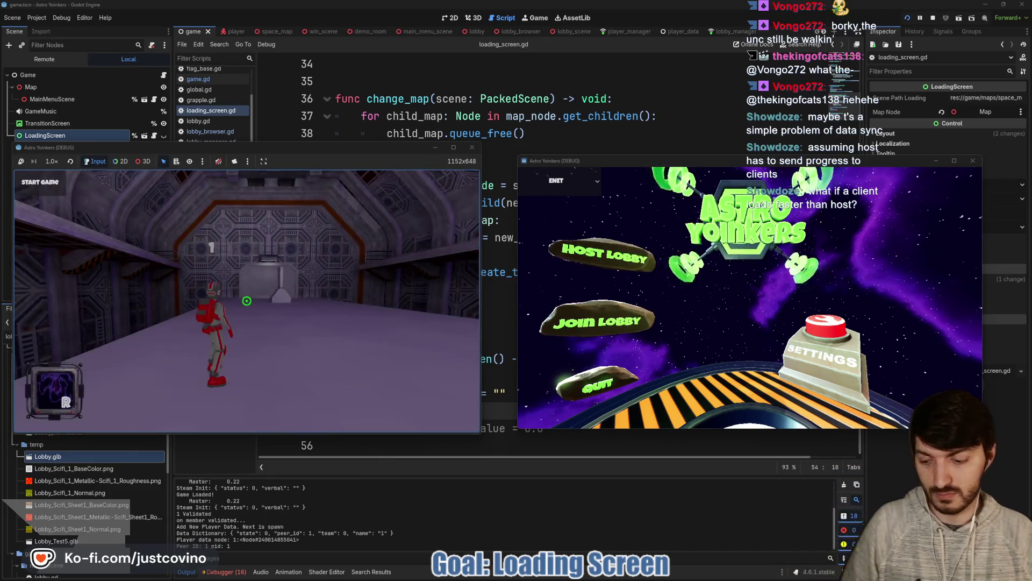
left_click(597, 321)
left_click(674, 279)
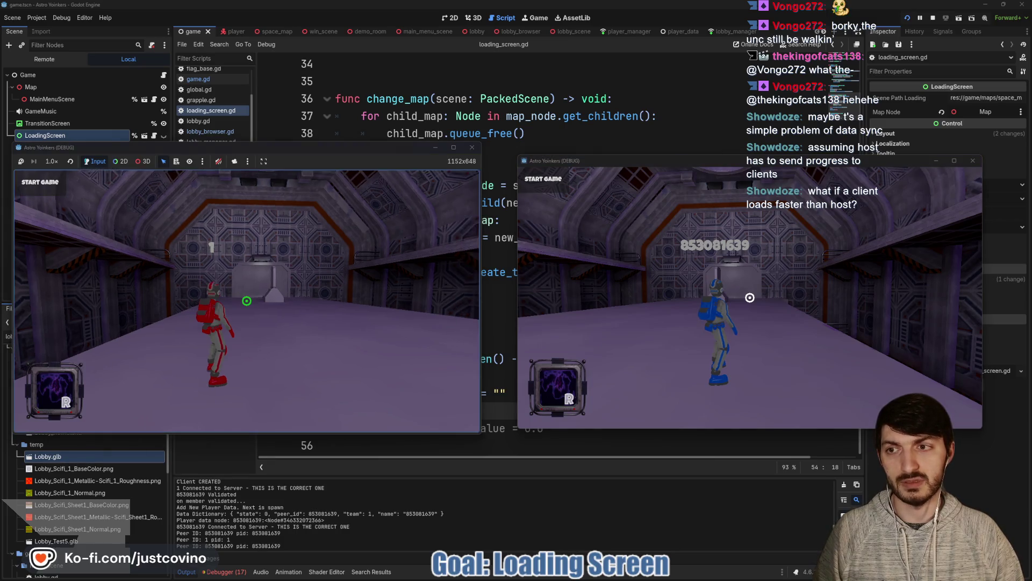
Step: Look toward the blue player in the space map, then stop both clients with F8
key("Escape")
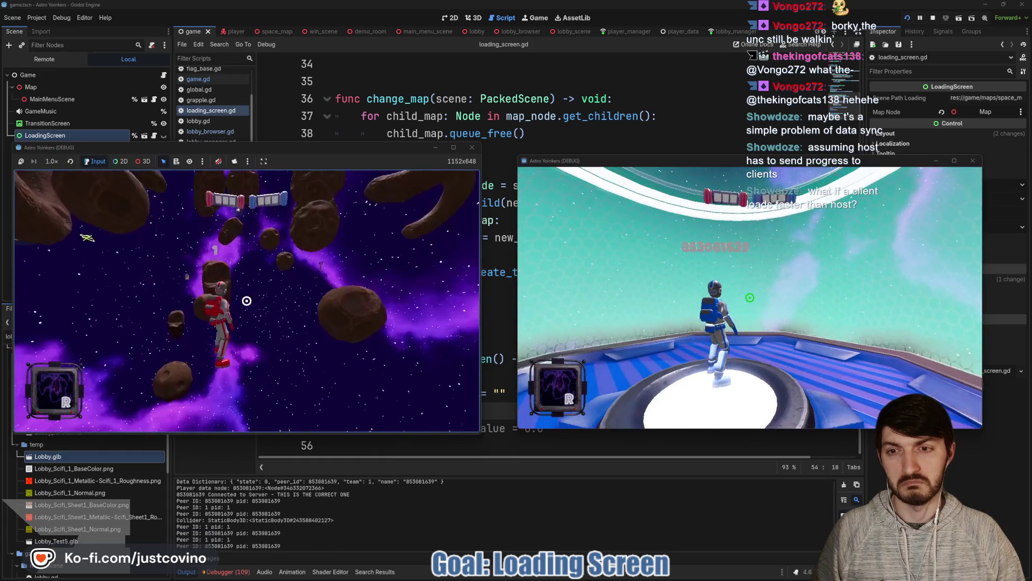
key("super")
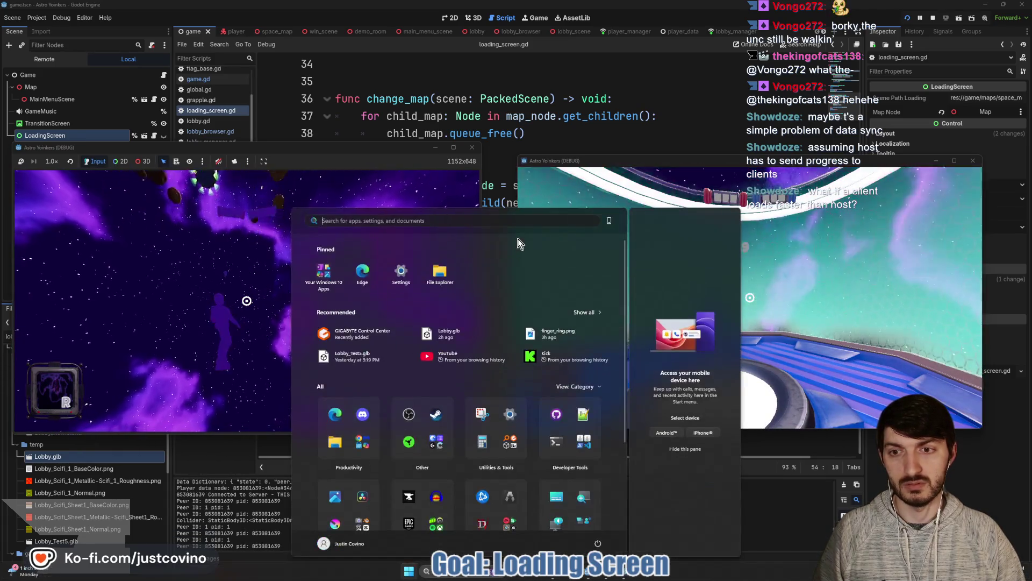
key("Escape")
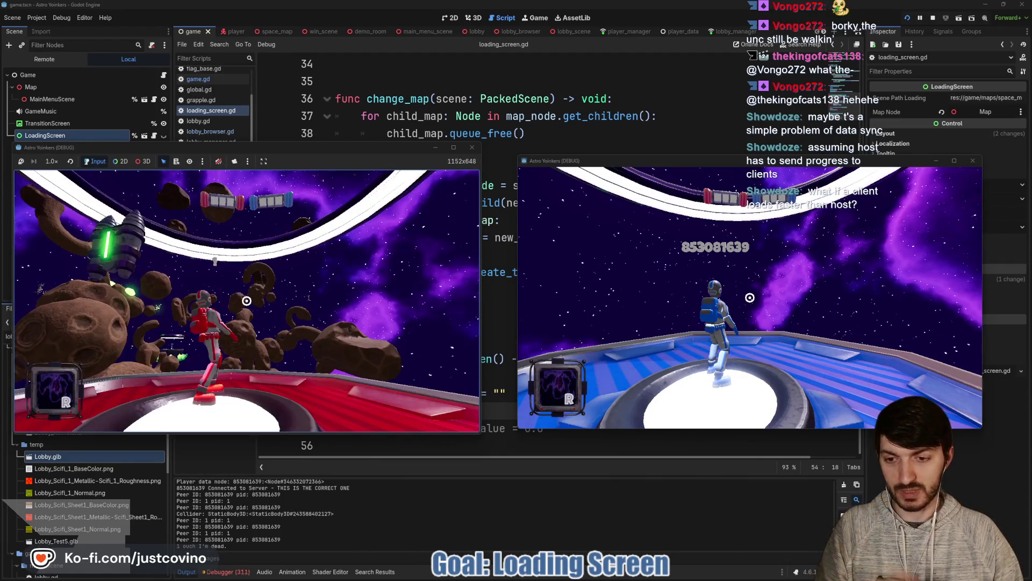
key("F8")
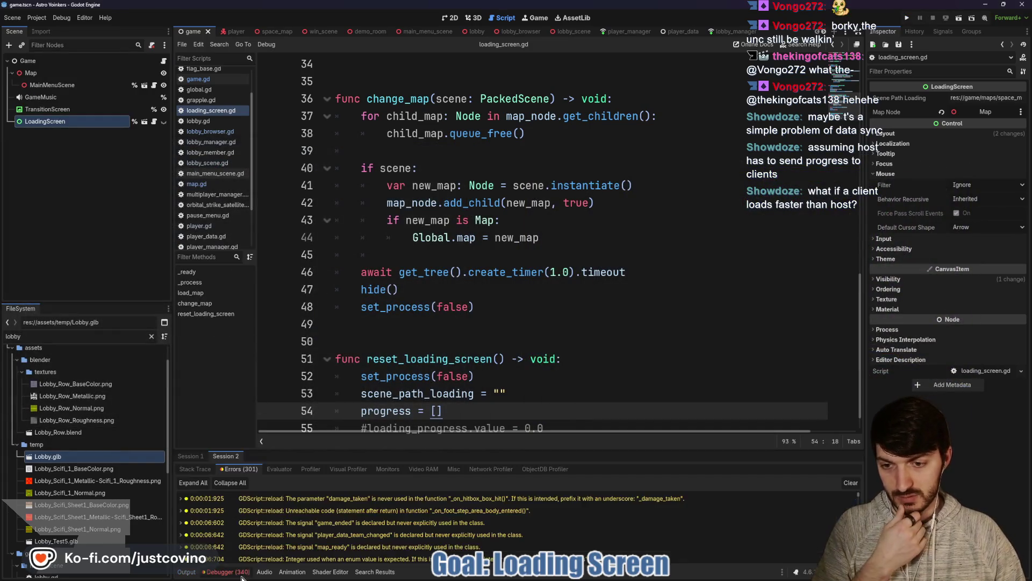
Step: Clear the debugger errors, view Session 1, and open lobby.gd showing start_game
scroll(286, 513, "down", 10)
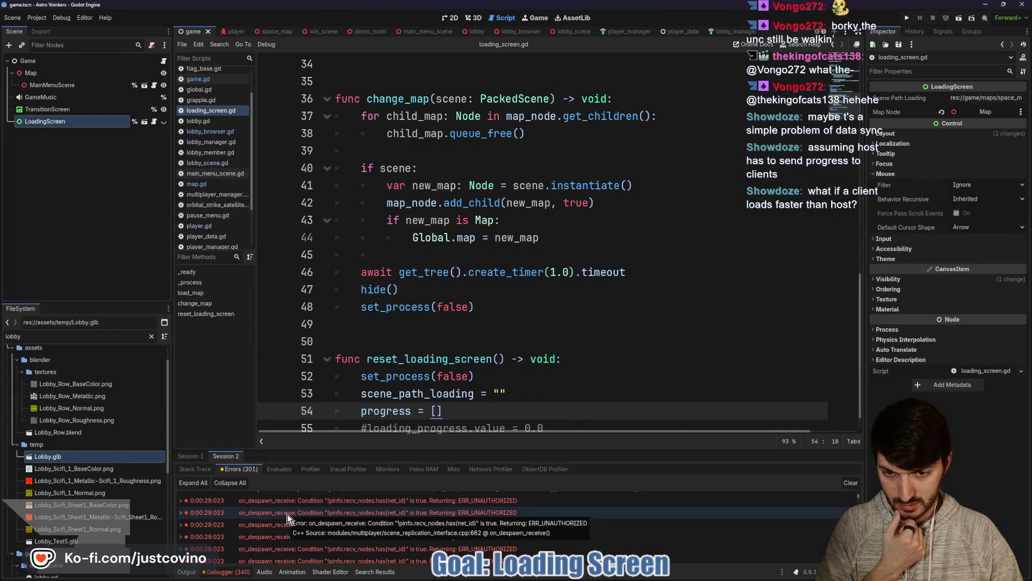
left_click(851, 483)
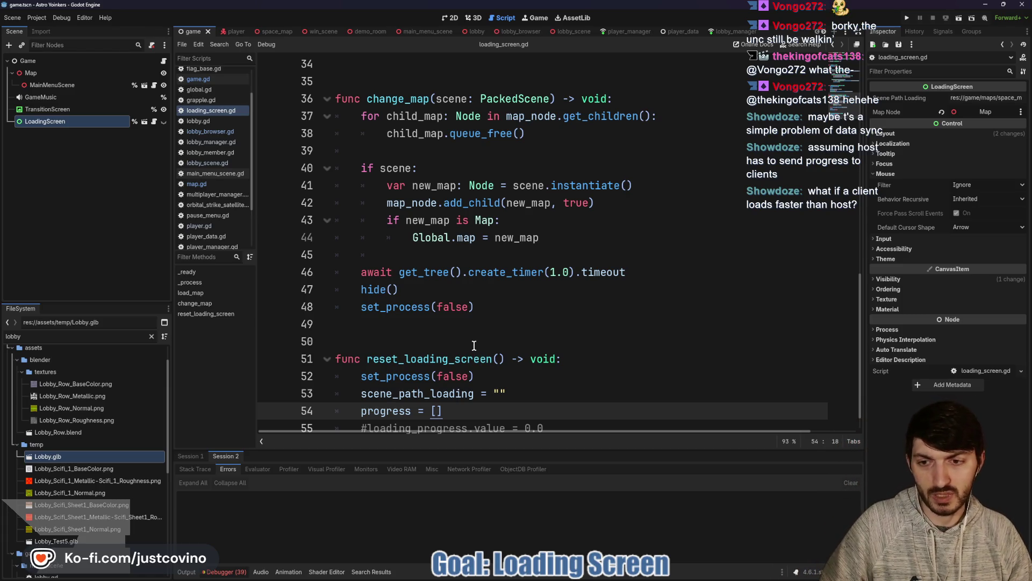
left_click(186, 458)
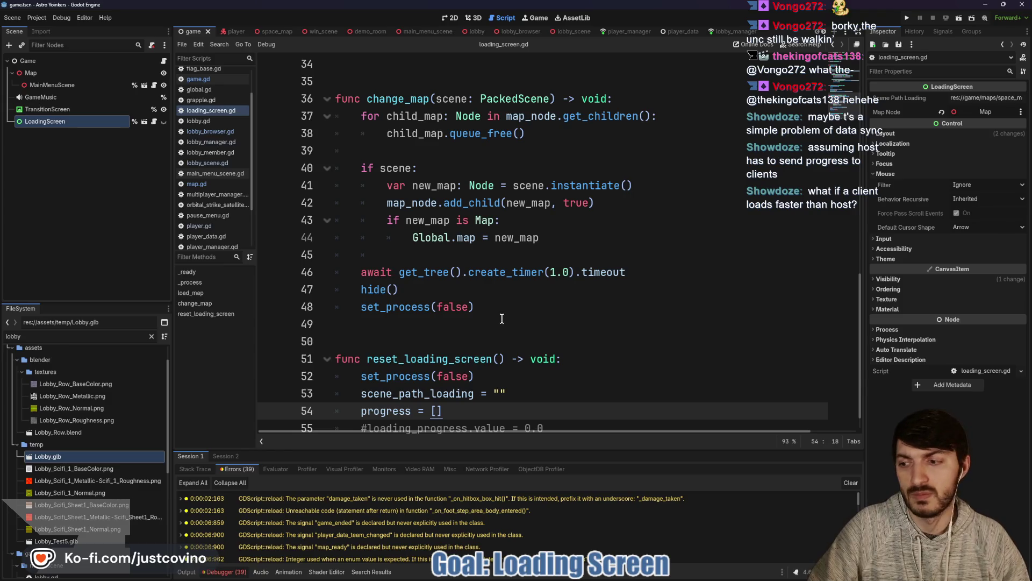
scroll(501, 318, "up", 11)
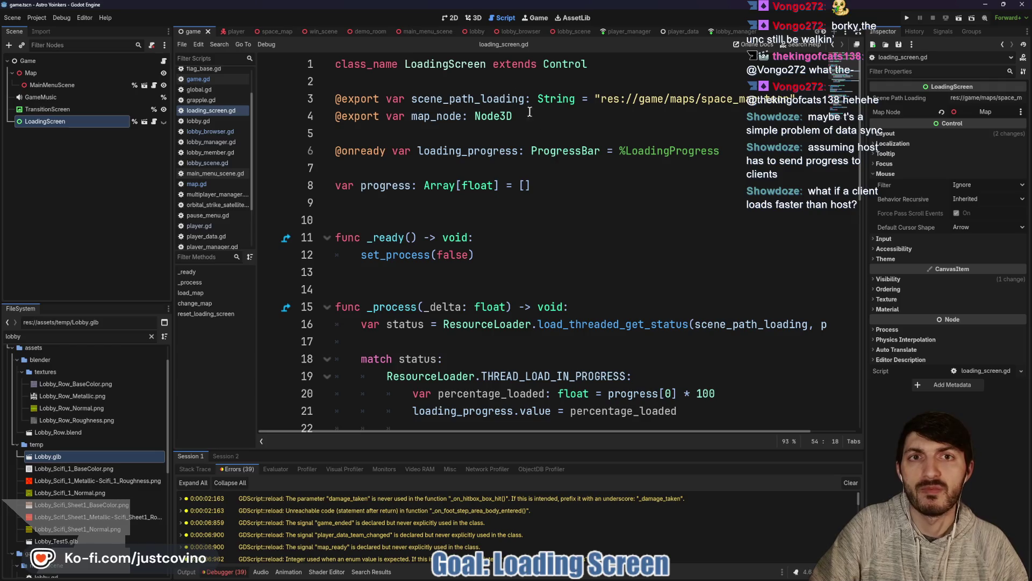
left_click(482, 31)
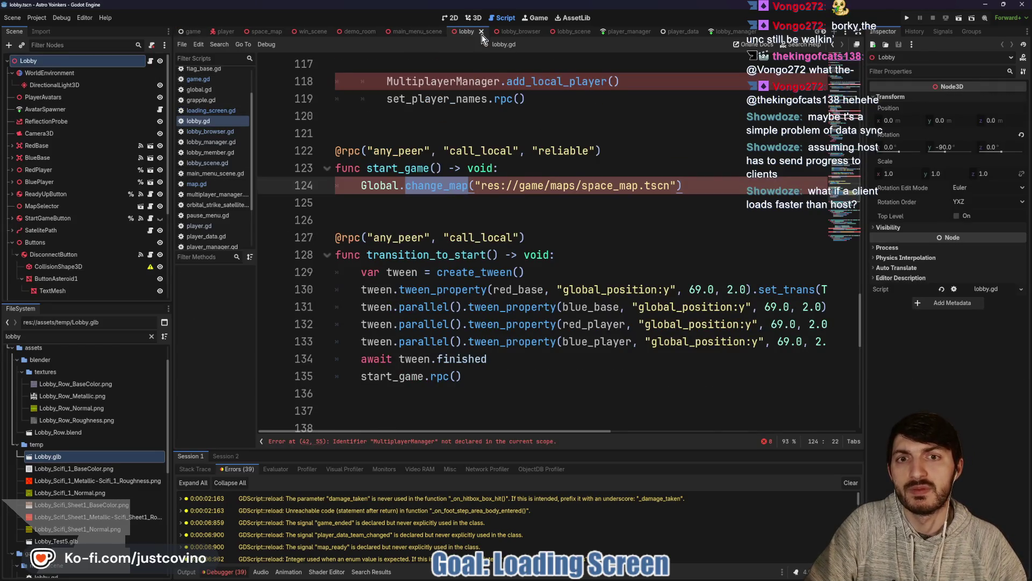
Step: Trace start_game into global.gd's change_map and its change_map_to emit, then open game.gd
left_click(564, 32)
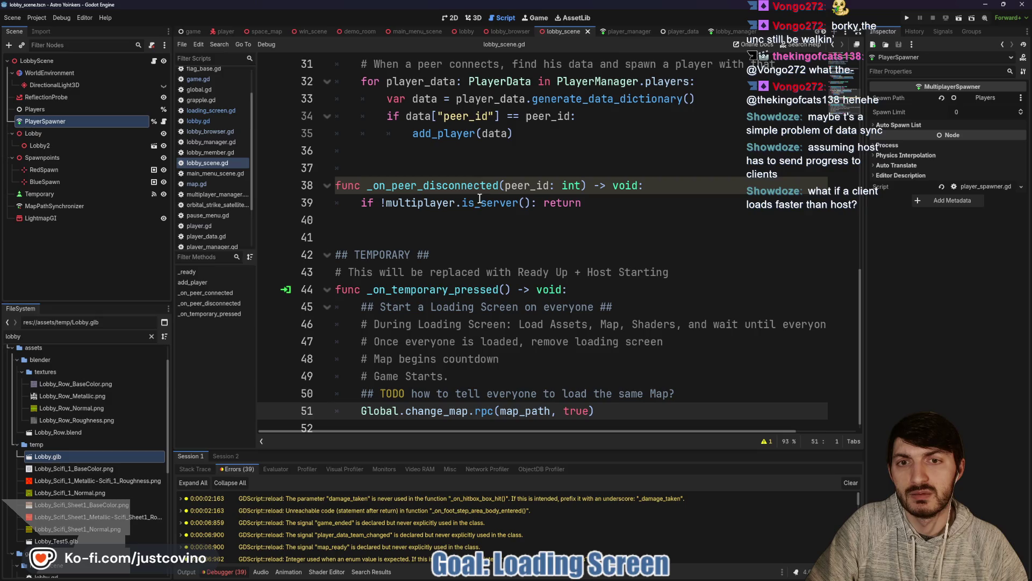
scroll(438, 259, "down", 1)
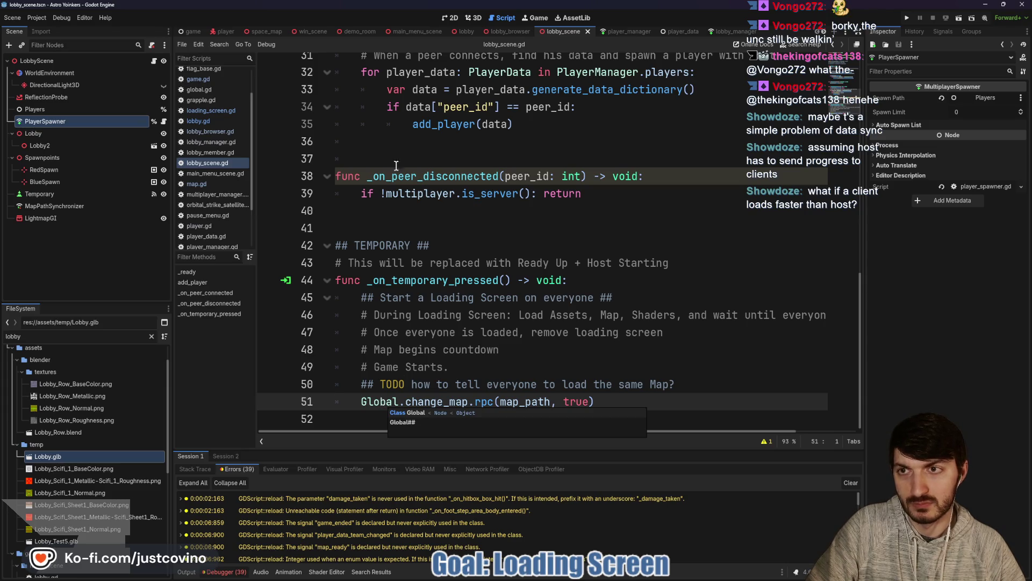
left_click(370, 403, "ctrl")
scroll(441, 327, "down", 10)
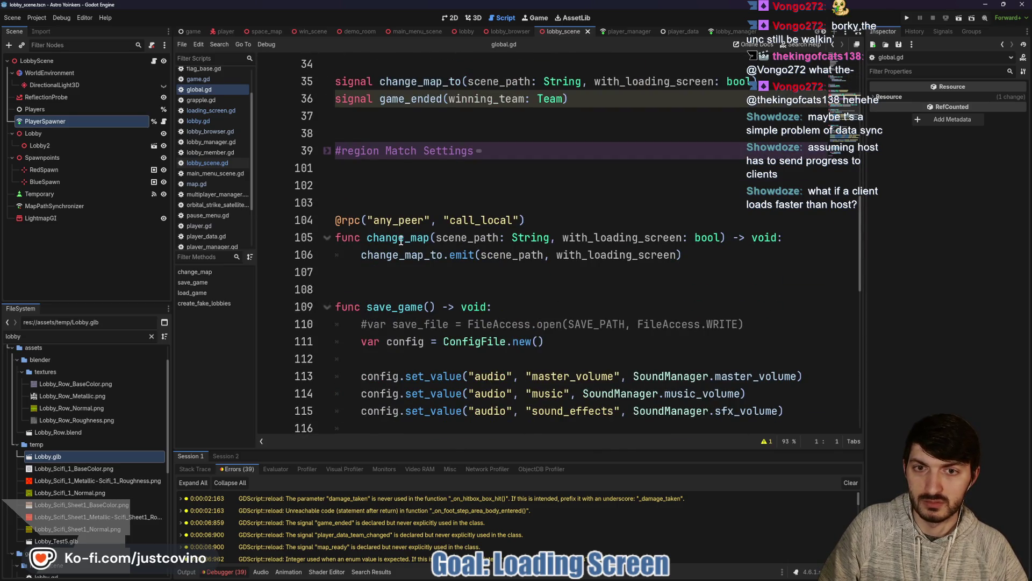
double_click(401, 238)
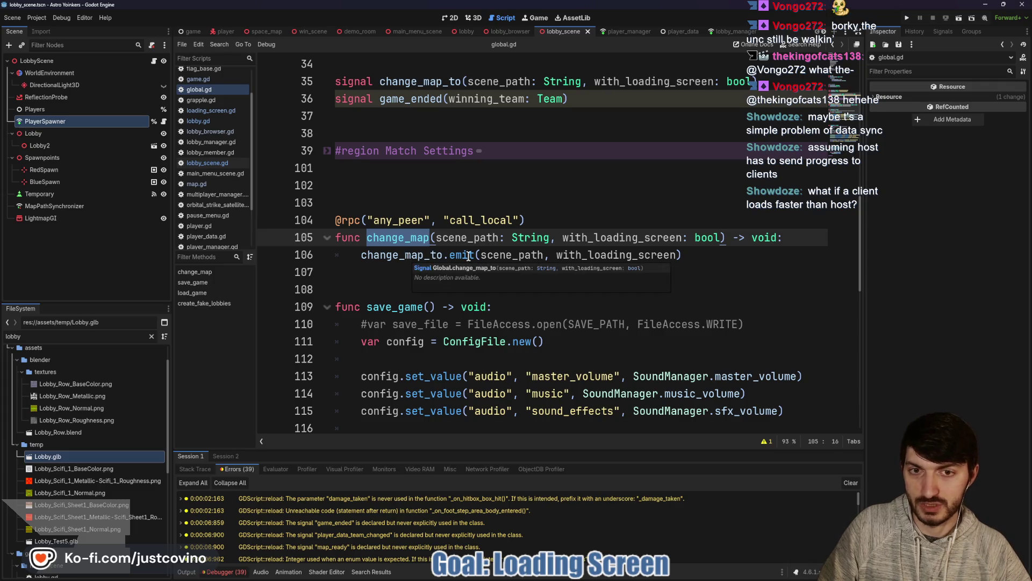
triple_click(490, 264)
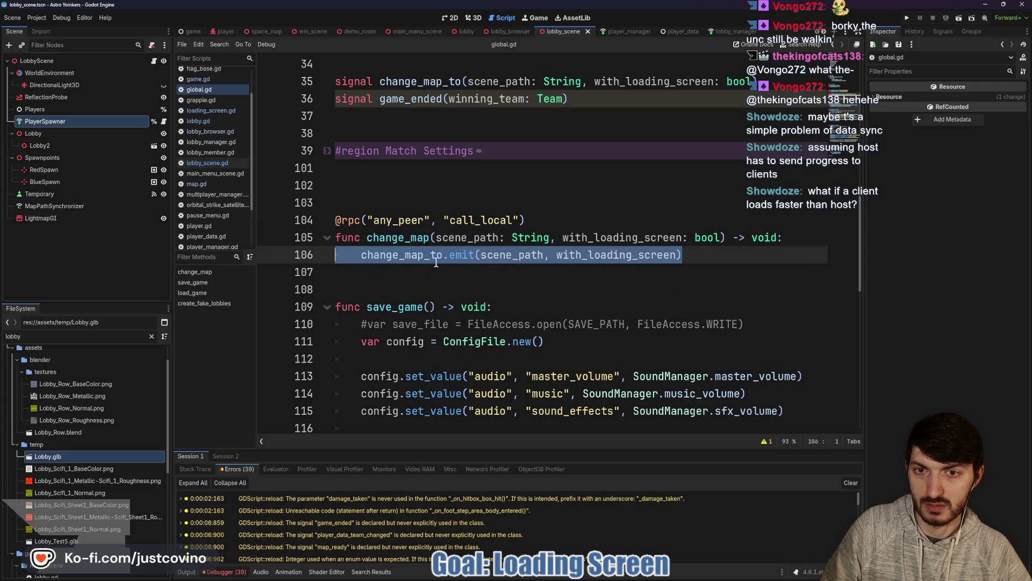
left_click(189, 34)
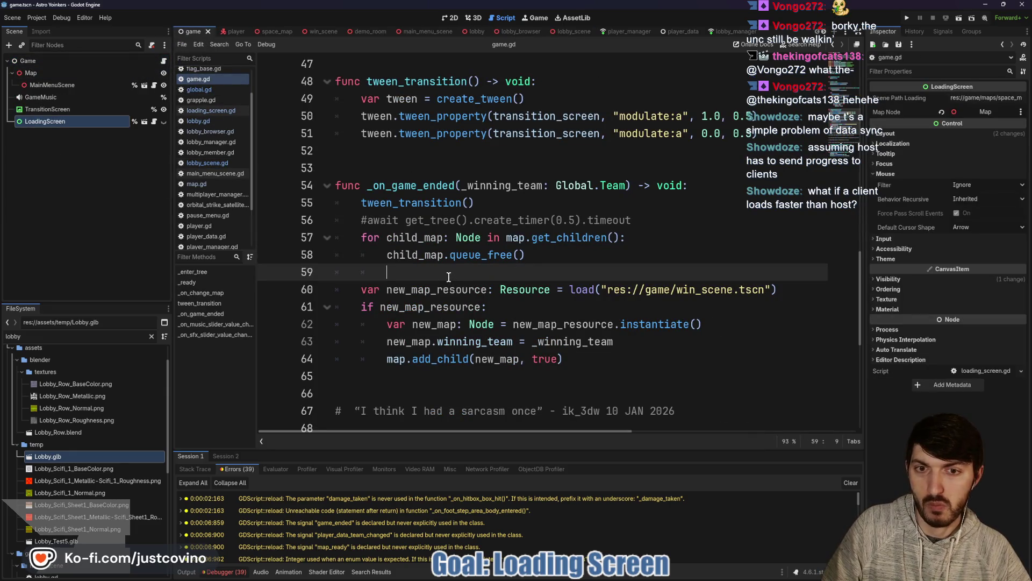
Step: Trace the change_map_to connection and _on_change_map handler to load_map in loading_screen.gd
scroll(449, 277, "up", 4)
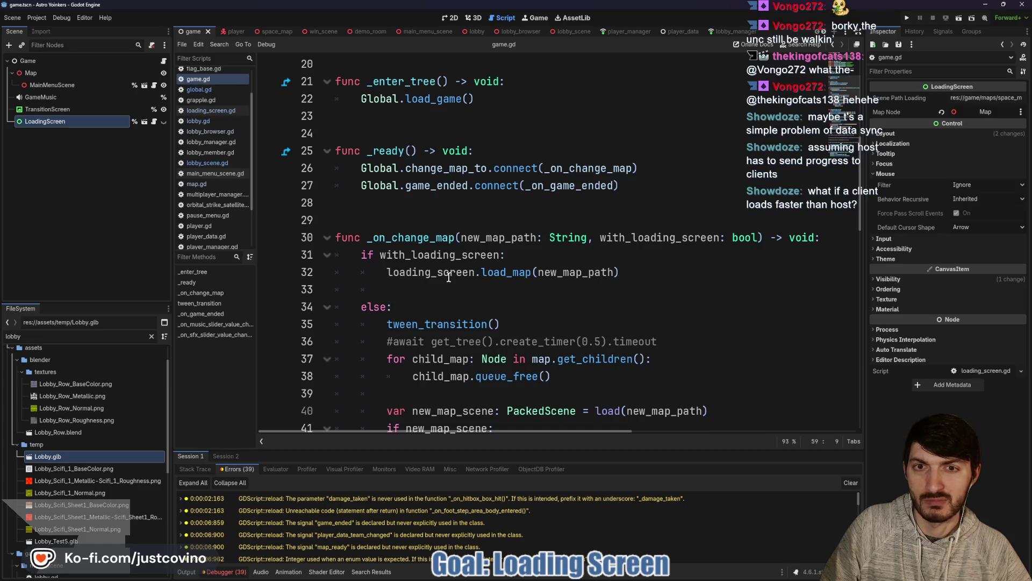
left_click_drag(696, 167, 344, 171)
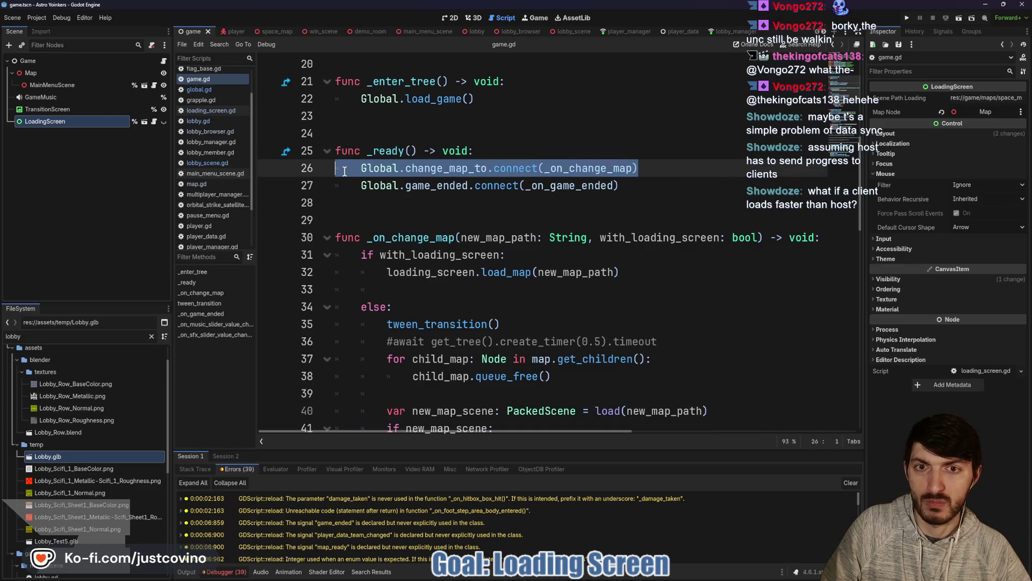
double_click(573, 167)
scroll(582, 202, "down", 1)
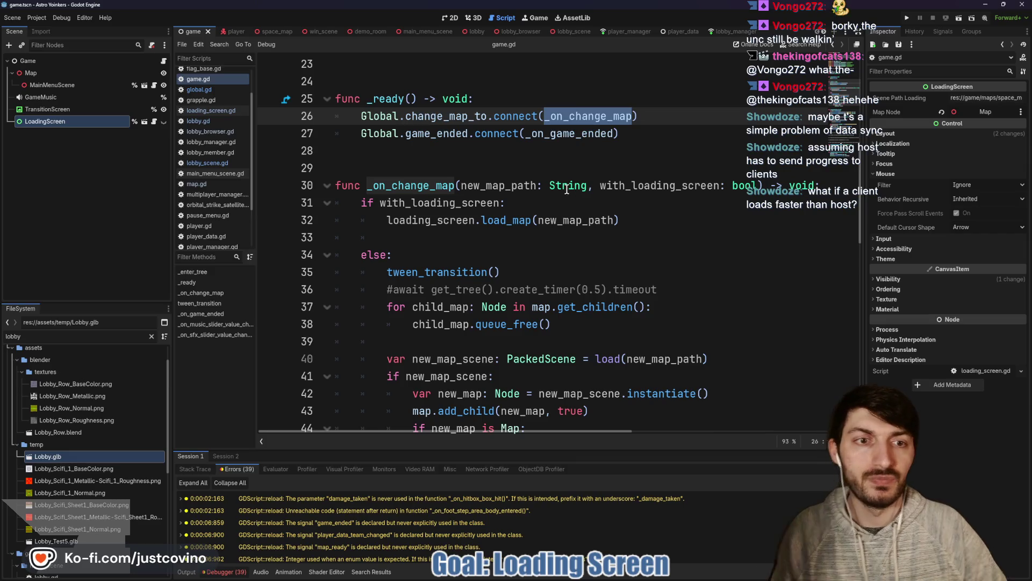
left_click(515, 221, "ctrl")
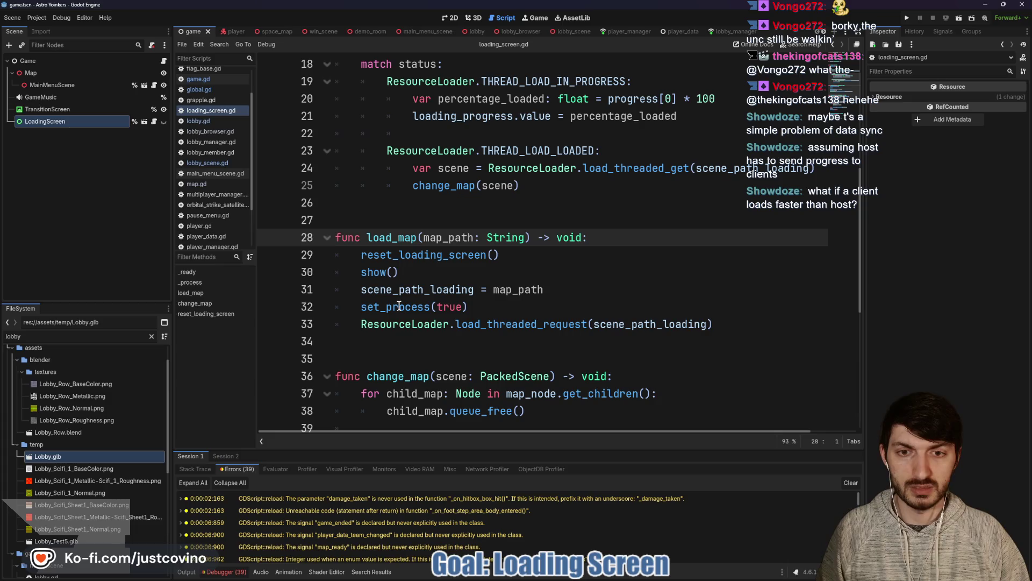
mouse_move(399, 306)
scroll(423, 294, "up", 2)
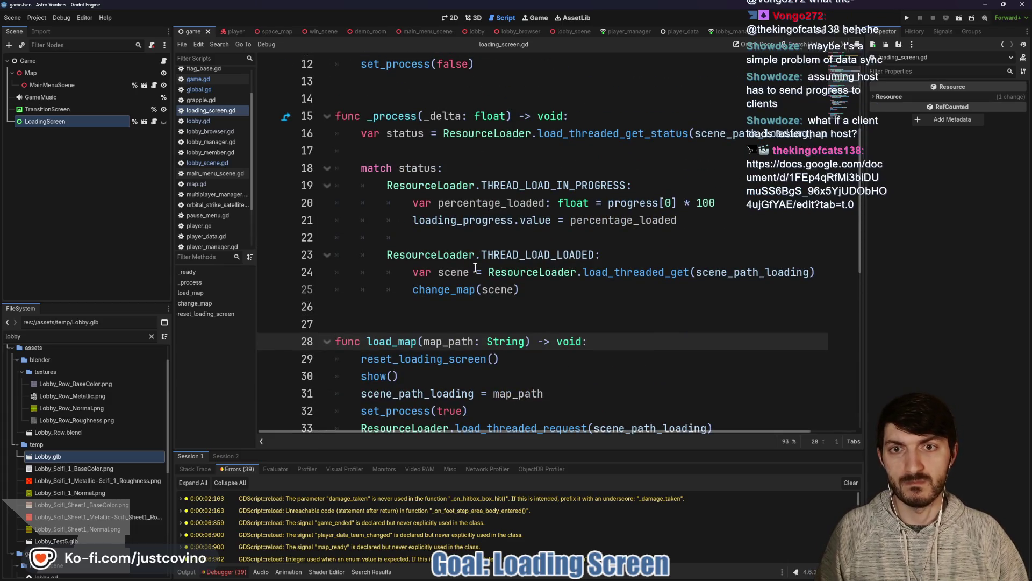
scroll(473, 267, "down", 1)
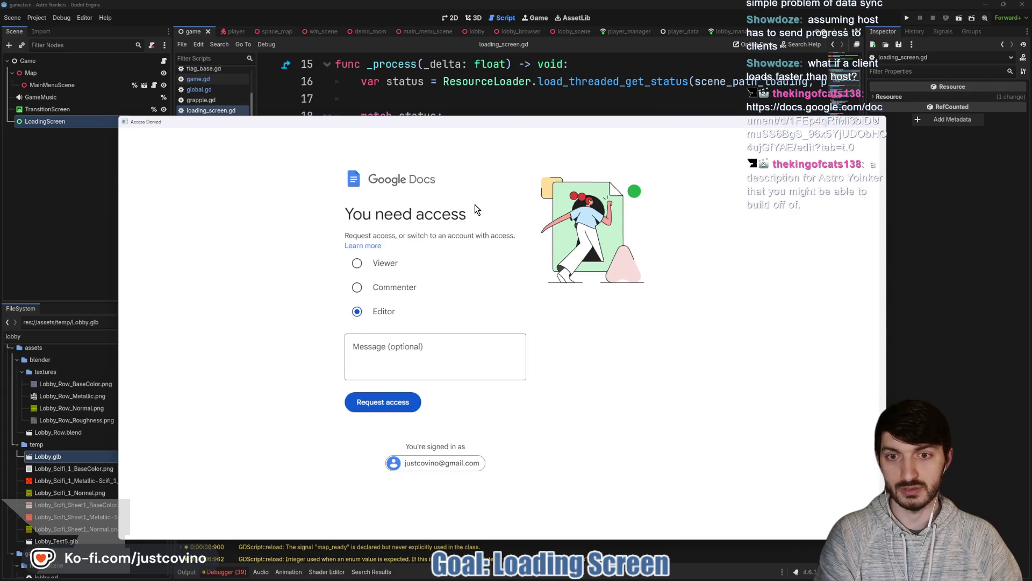
Step: Pick Viewer on the Google Docs access page, then close it without requesting access
left_click(357, 264)
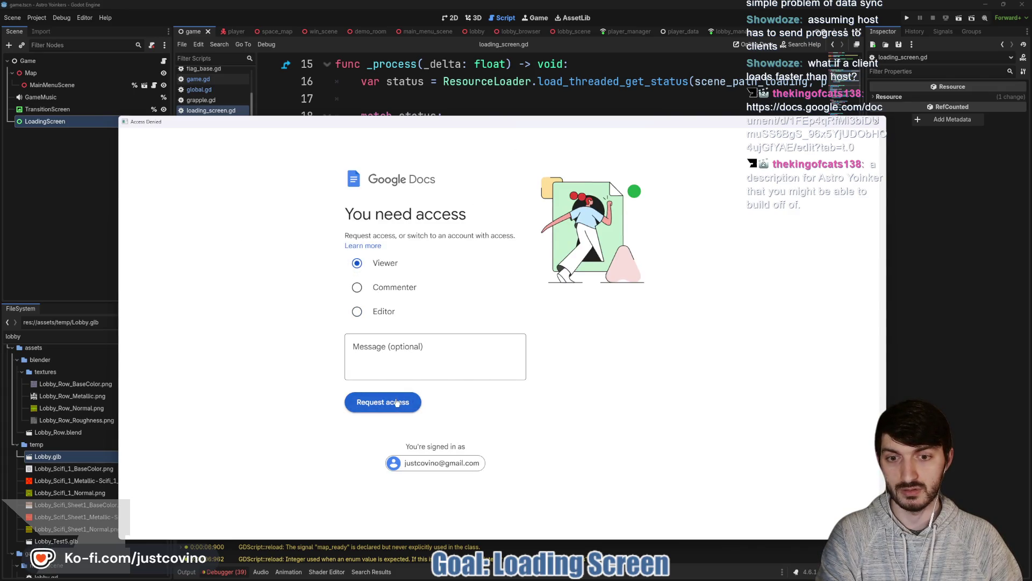
left_click(878, 124)
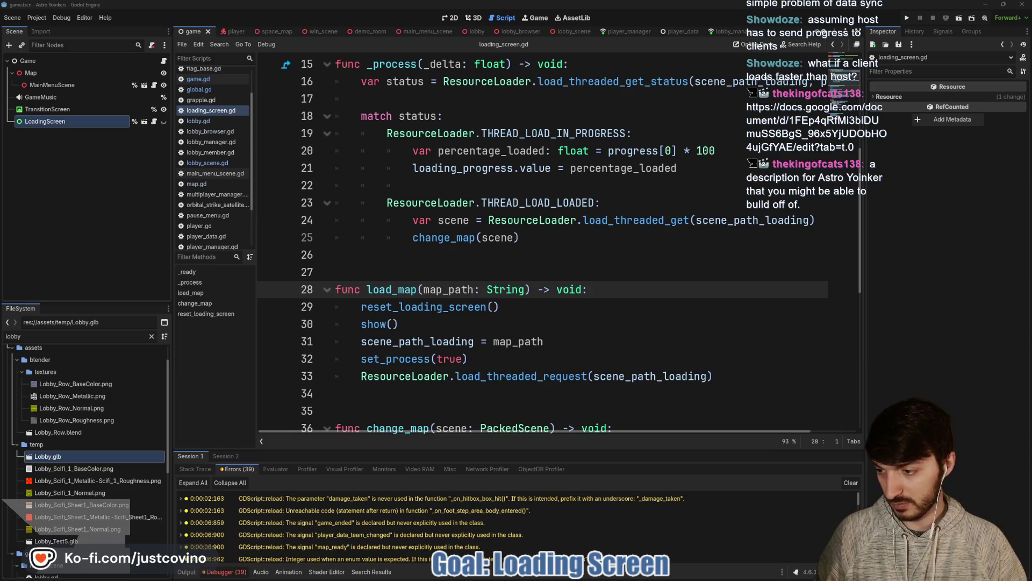
Step: Under THREAD_LOAD_IN_PROGRESS in _process, compute percentage_loaded and assign it to loading_progress.value
left_click(431, 261)
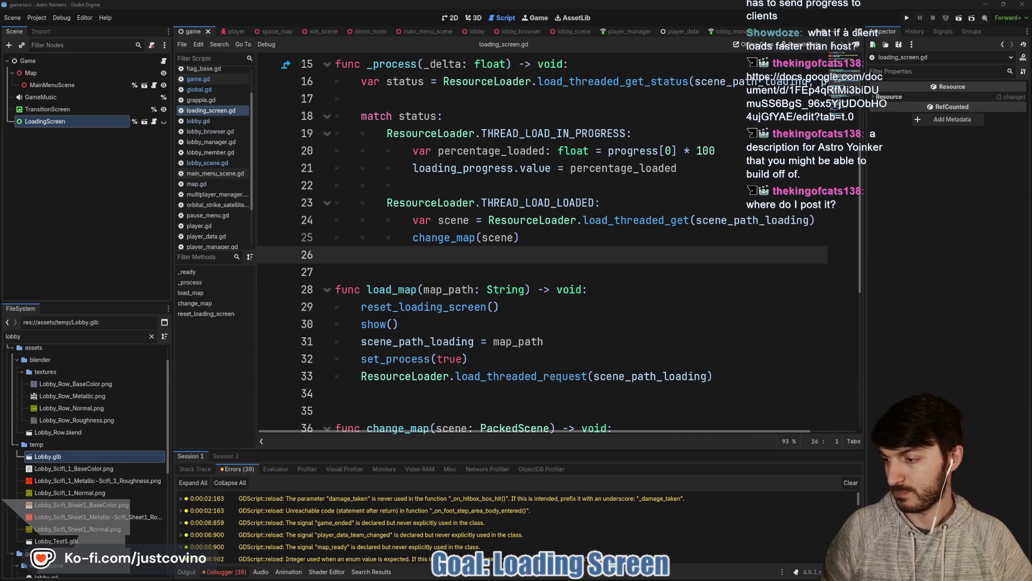
left_click(439, 267)
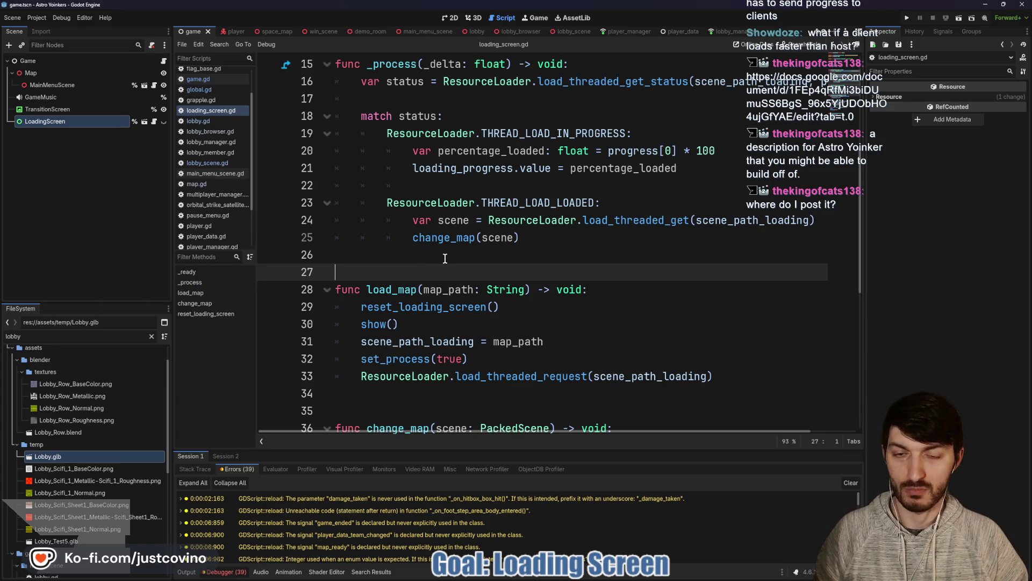
left_click(445, 258)
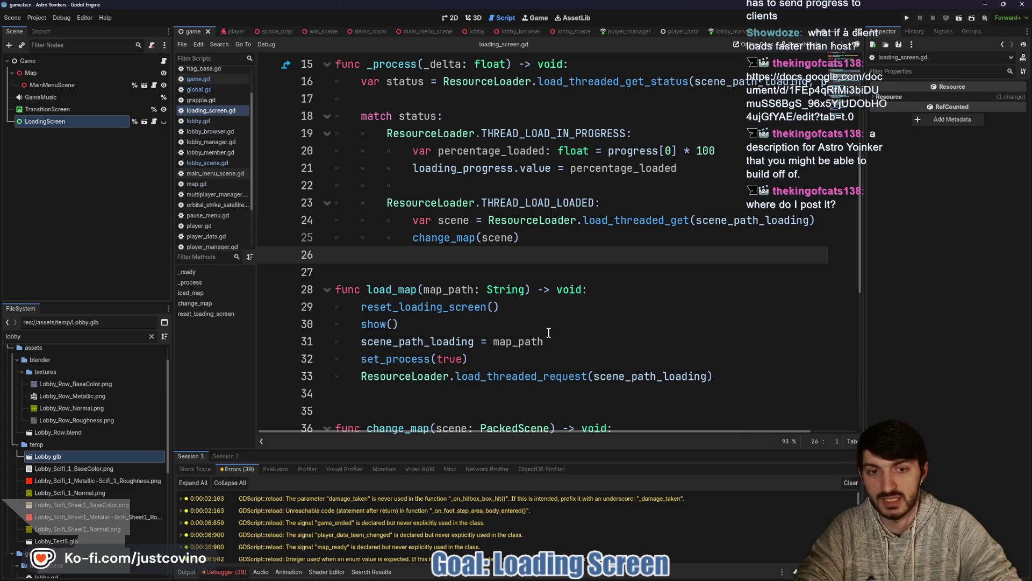
left_click_drag(544, 342, 312, 342)
scroll(565, 284, "down", 2)
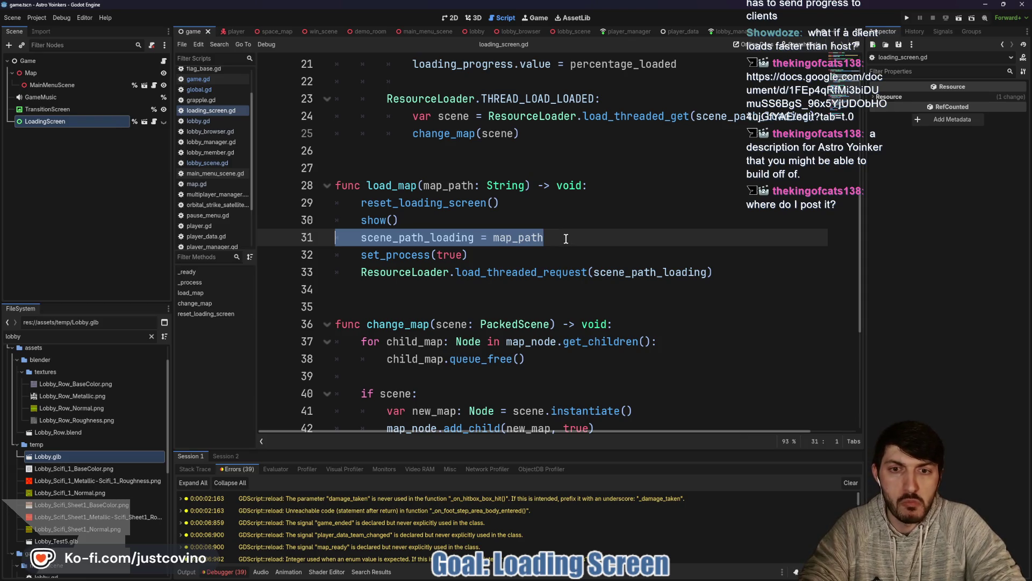
scroll(566, 238, "down", 2)
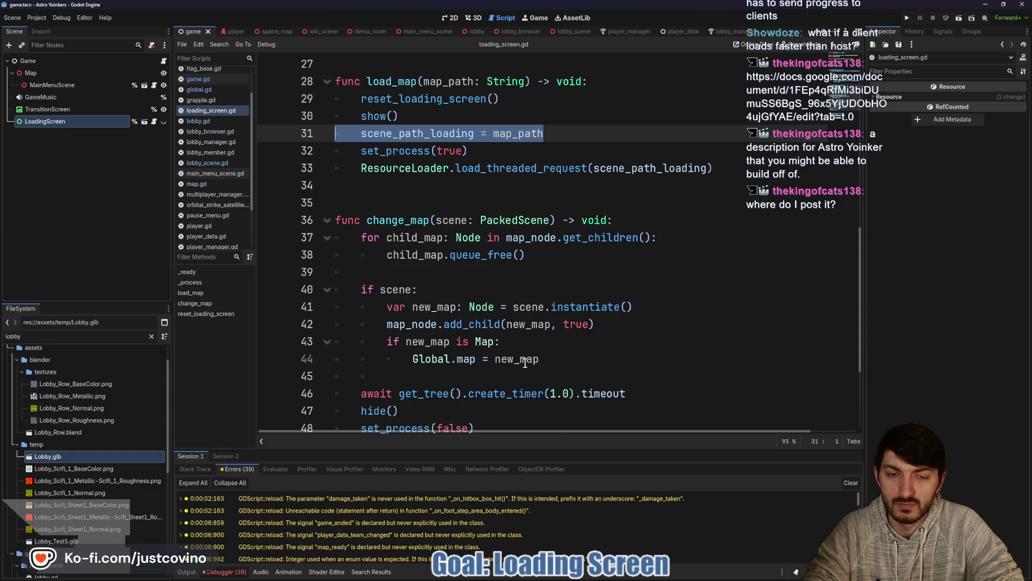
scroll(518, 358, "down", 1)
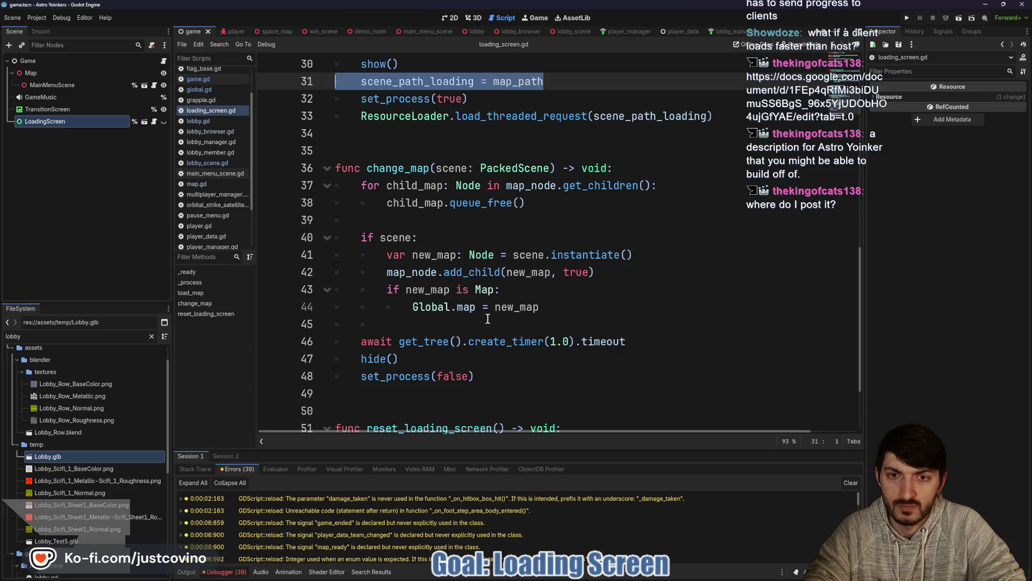
scroll(490, 320, "up", 1)
scroll(487, 318, "up", 4)
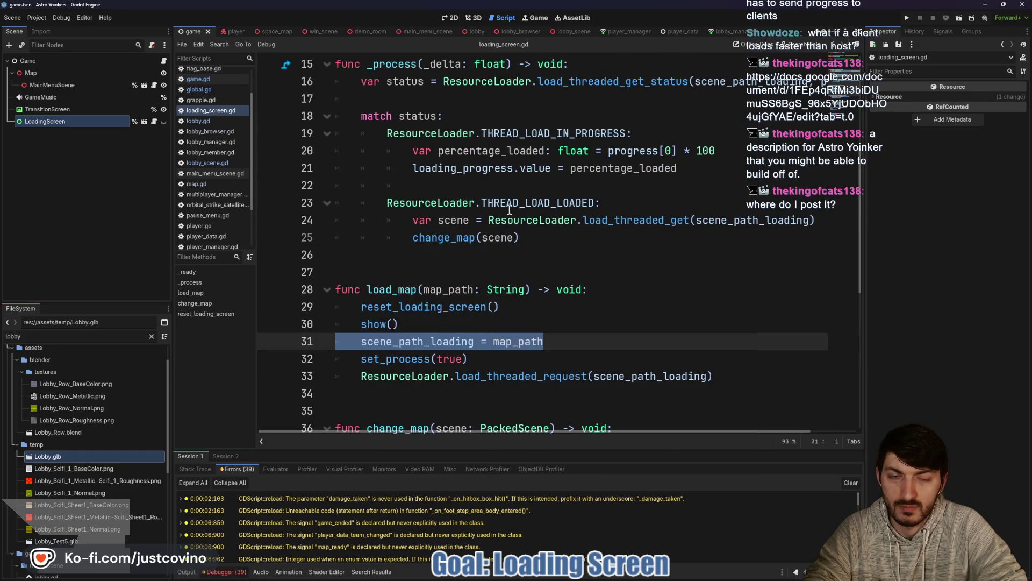
double_click(503, 167)
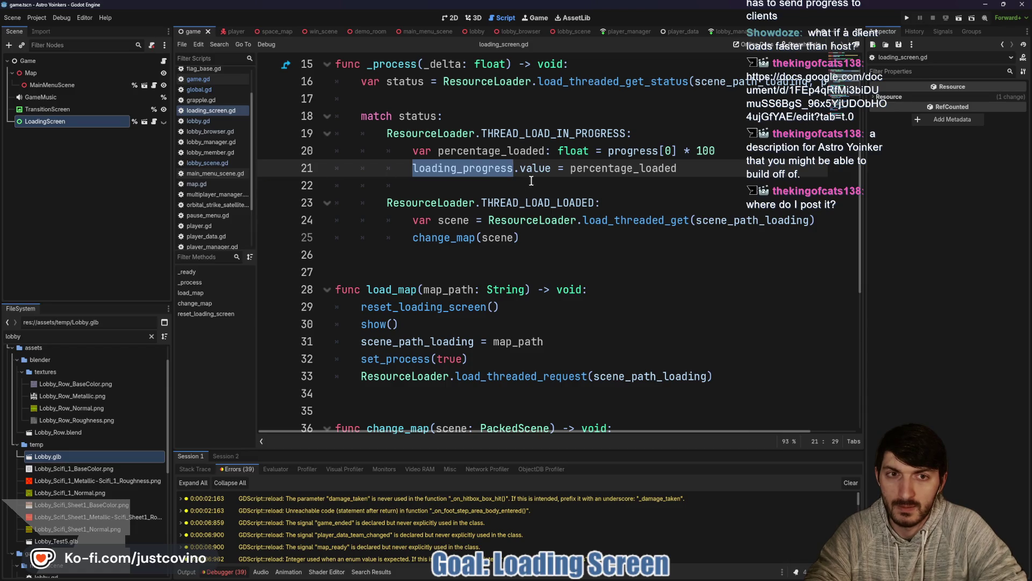
left_click(144, 121)
Step: Revert the LoadingProgress bar's Step to its default 0.01 and save the loading screen scene
left_click(939, 177)
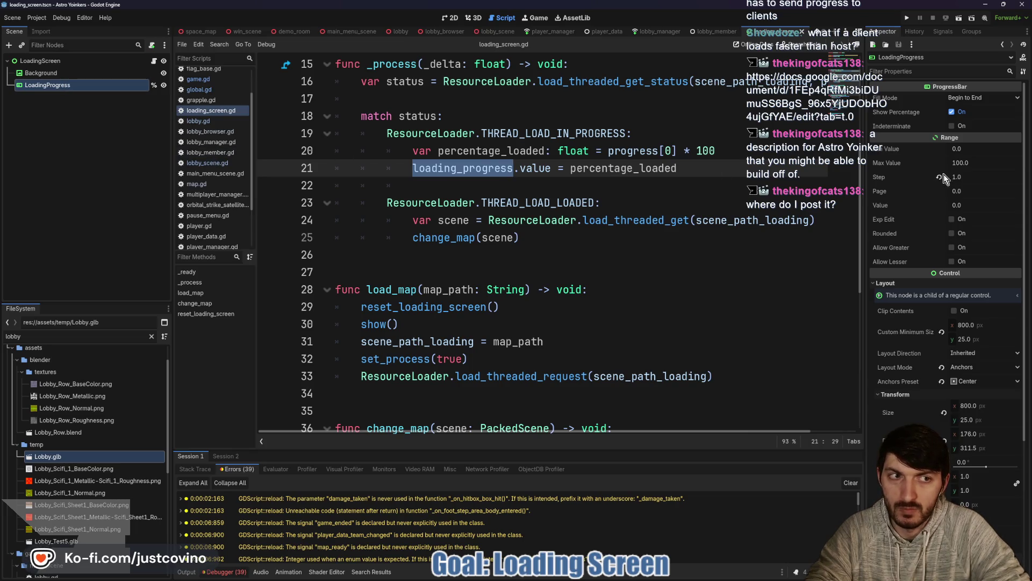
left_click(567, 249)
key("ctrl+s")
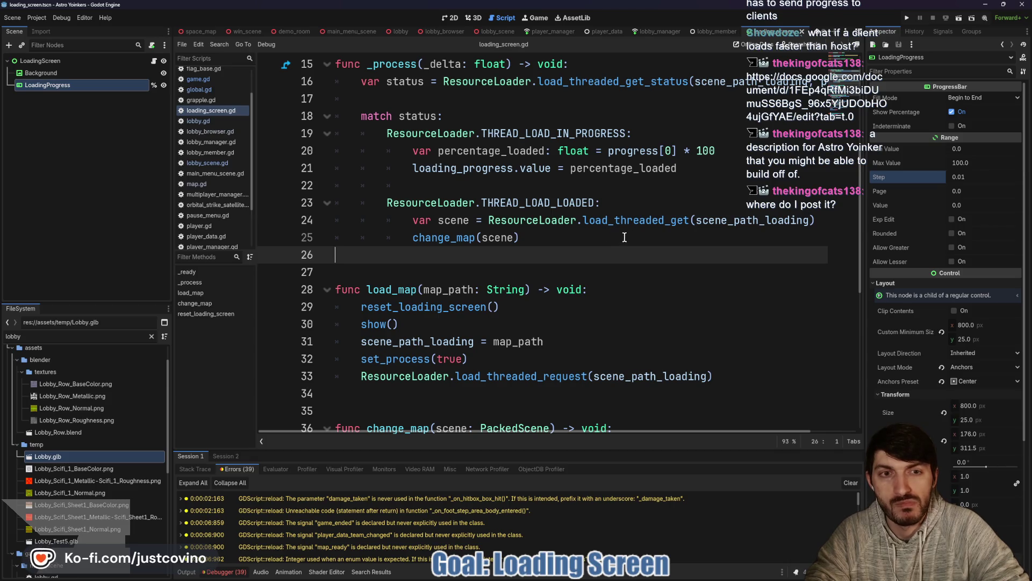
Step: Review the THREAD_LOAD_LOADED branch and line 21 progress assignment, then switch to the Astro Yoinkers doc
left_click_drag(572, 237, 363, 204)
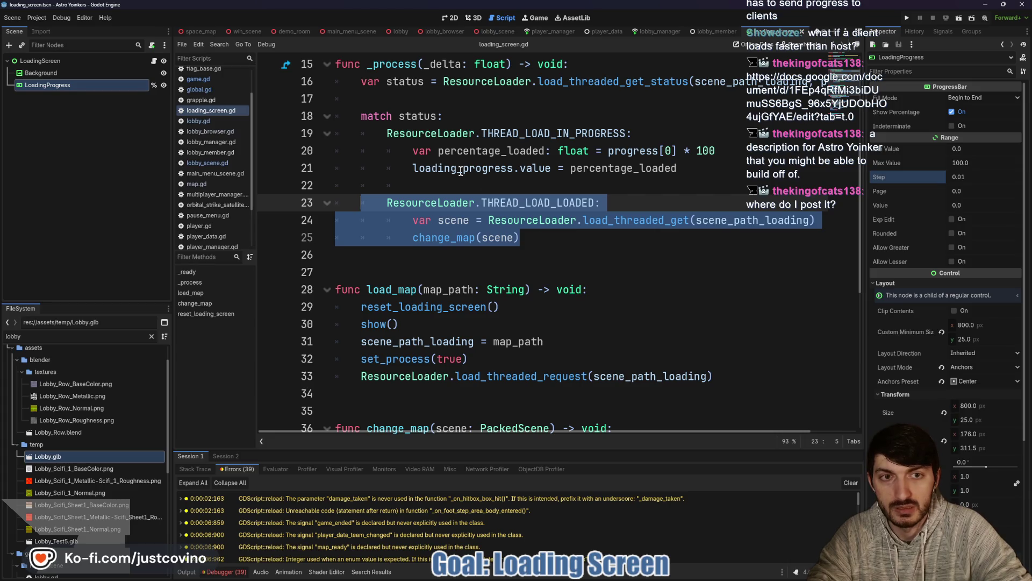
left_click_drag(678, 168, 413, 168)
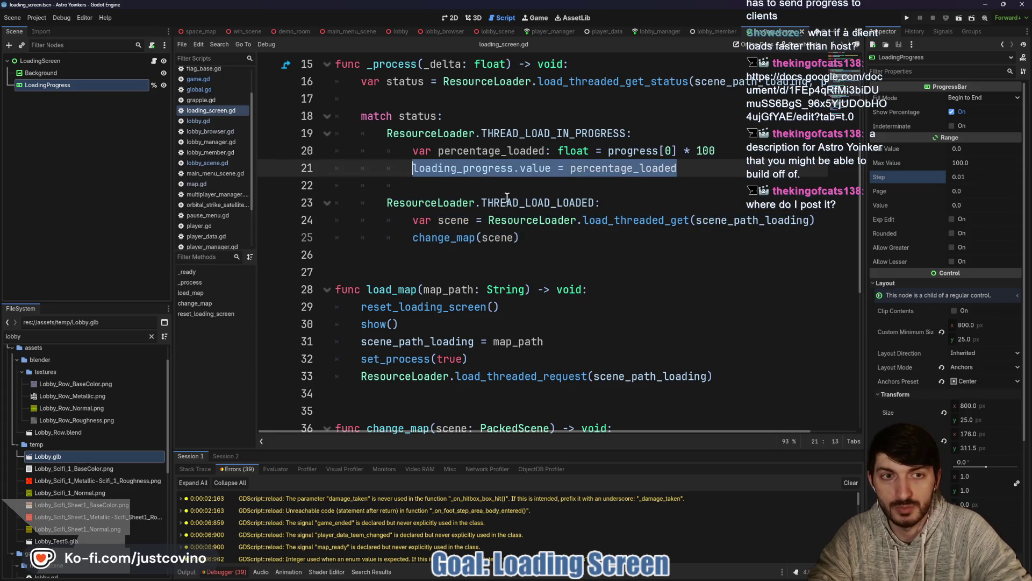
left_click(529, 238)
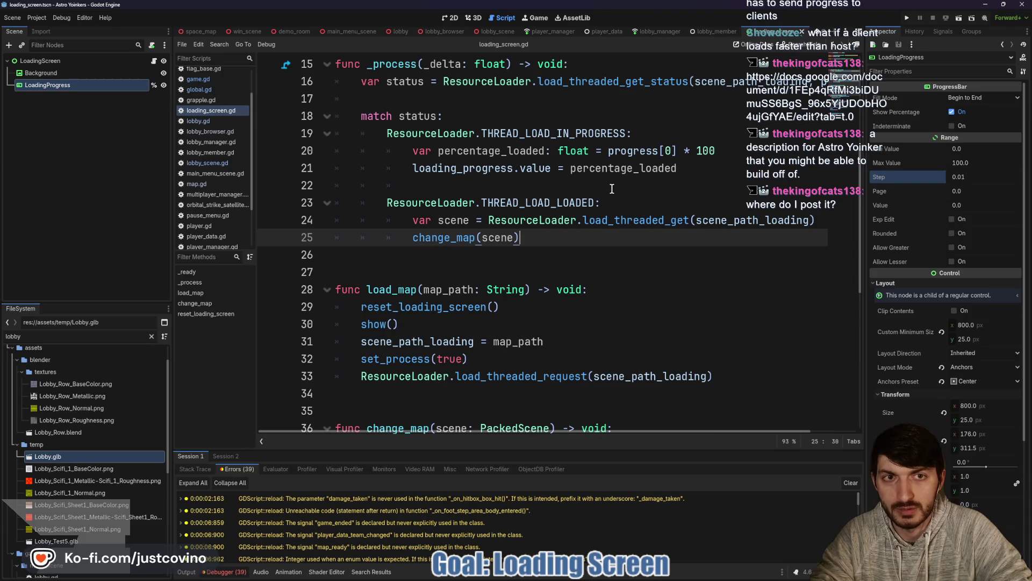
scroll(611, 188, "up", 1)
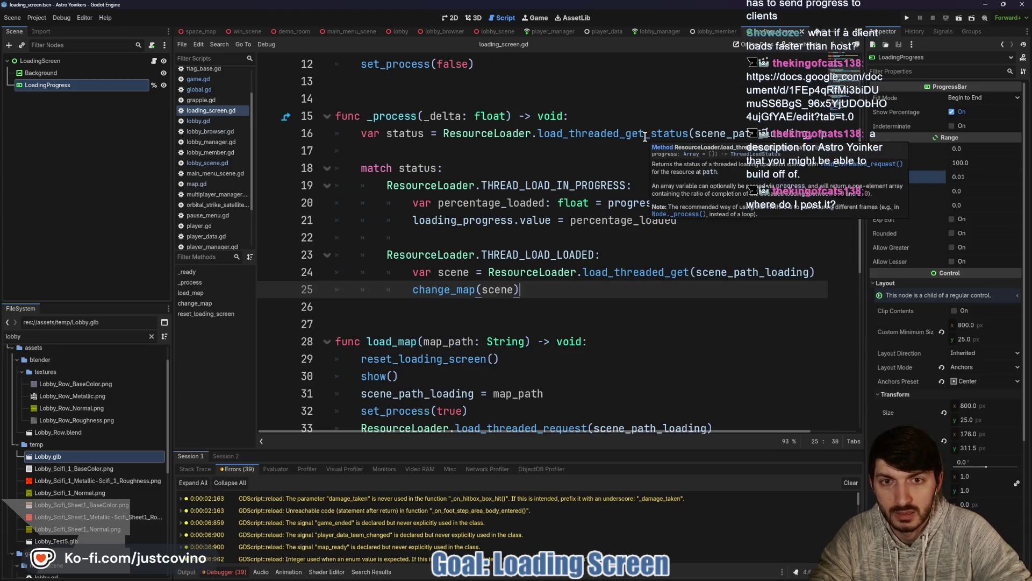
mouse_move(645, 138)
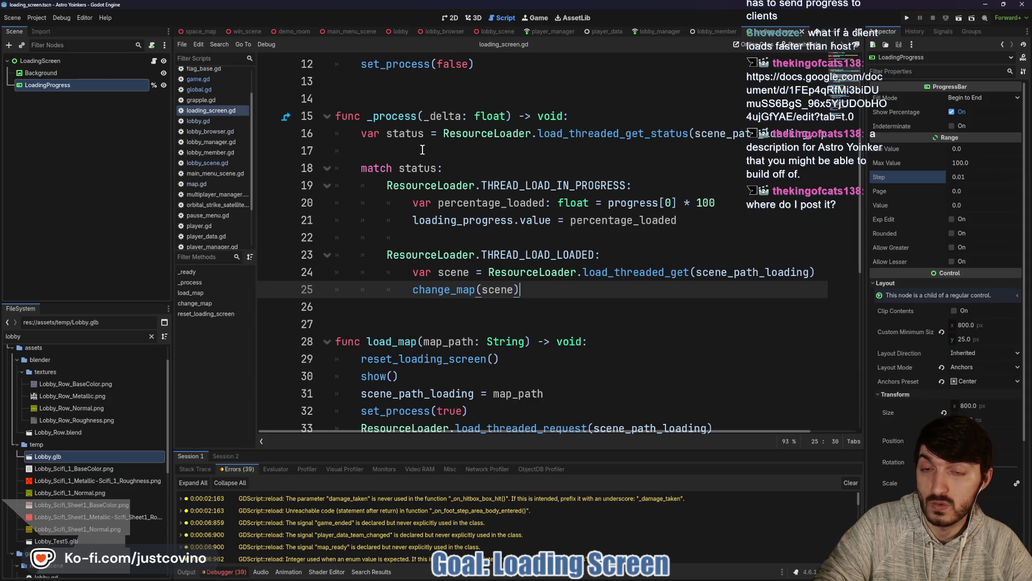
left_click(478, 238)
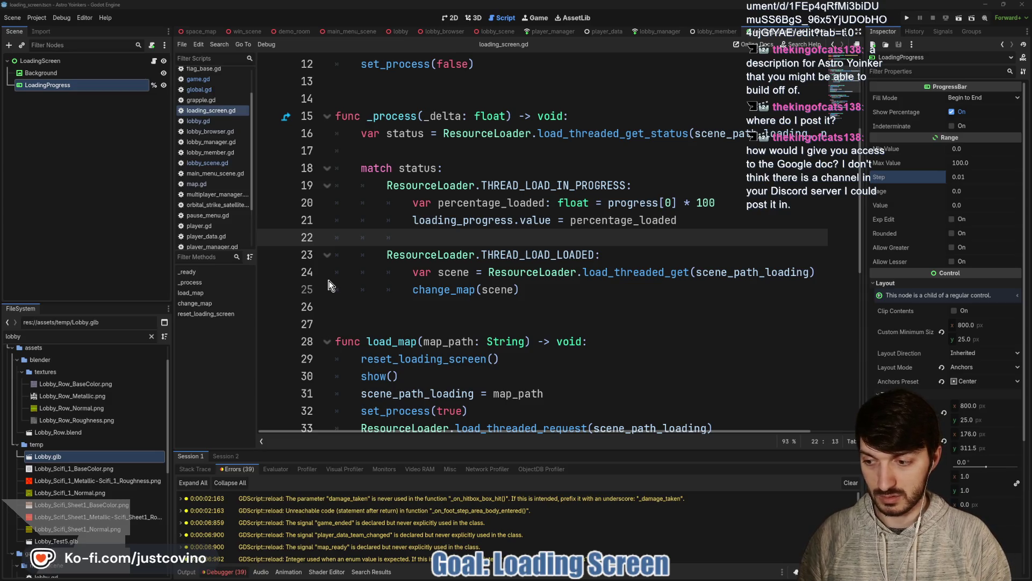
key("alt+Tab")
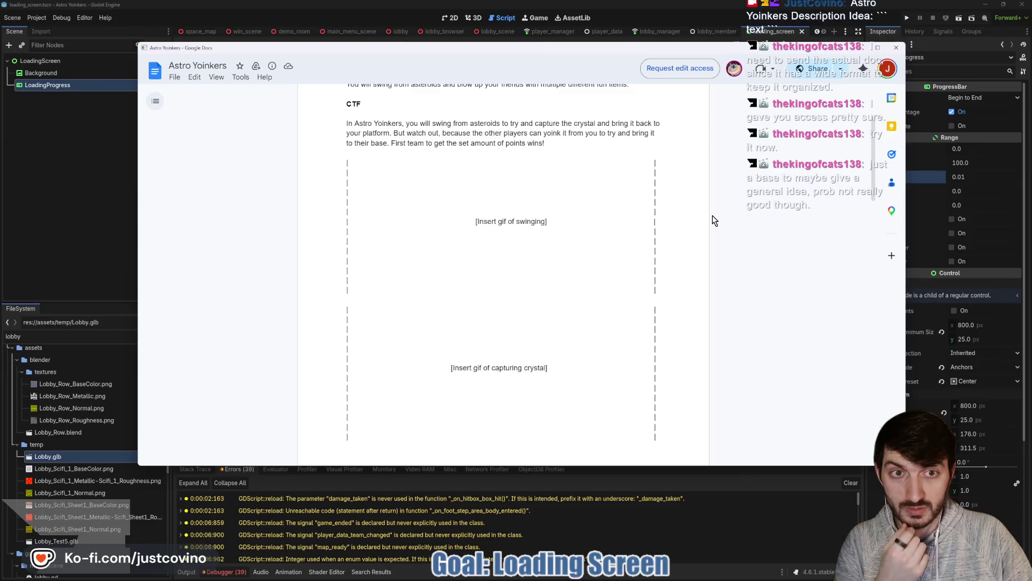
scroll(713, 221, "down", 1)
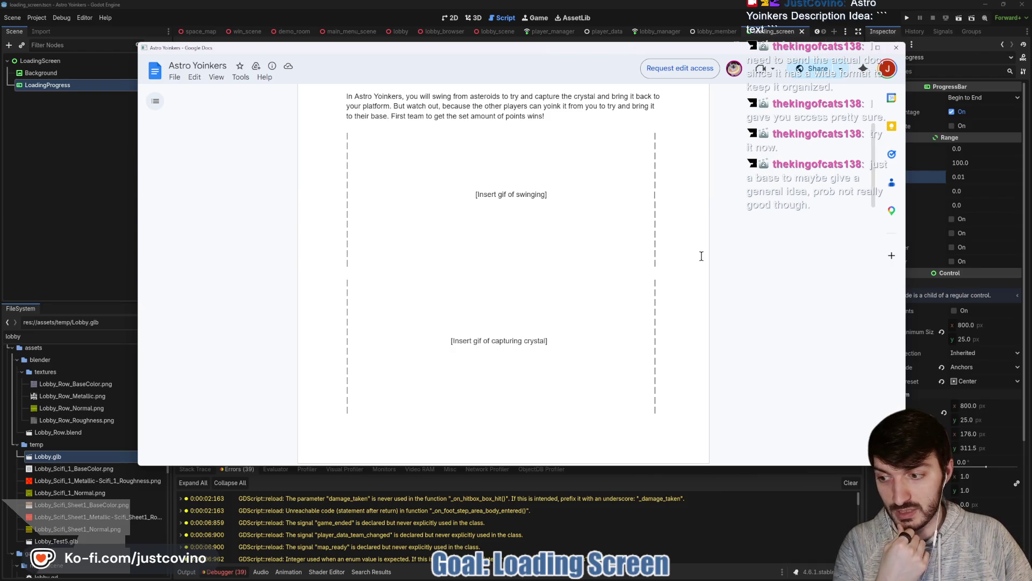
scroll(699, 263, "down", 4)
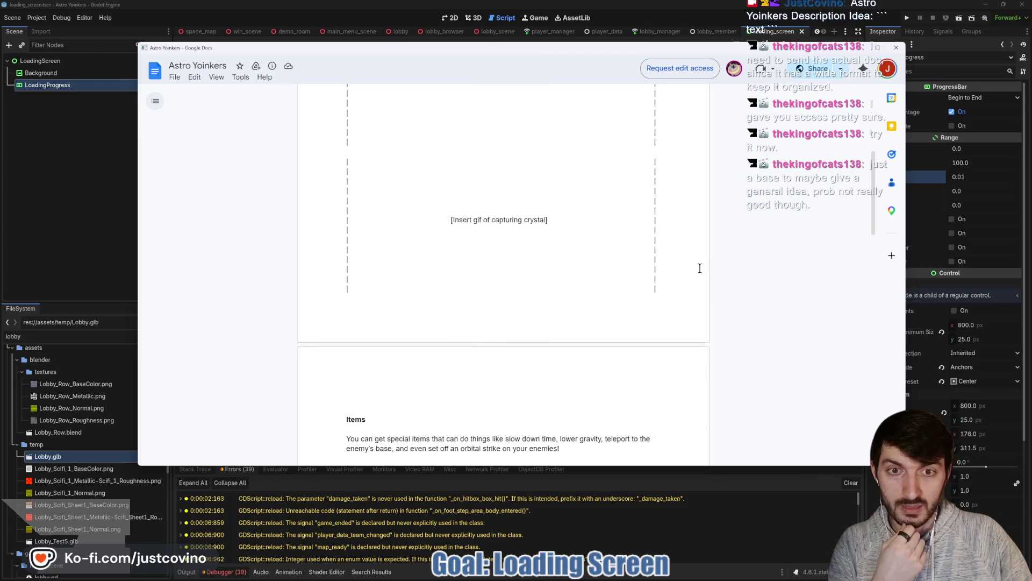
scroll(710, 266, "down", 3)
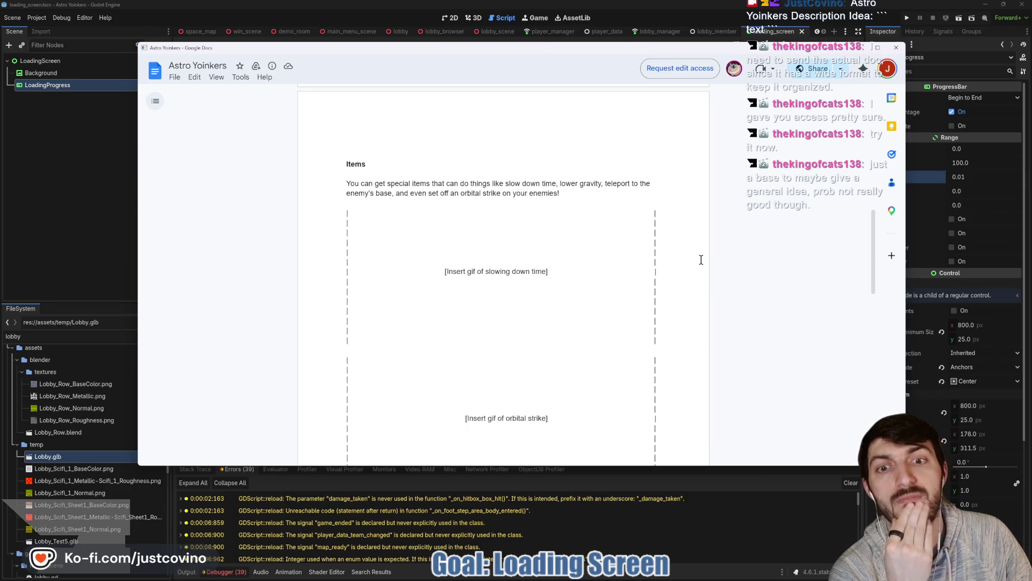
scroll(701, 259, "down", 1)
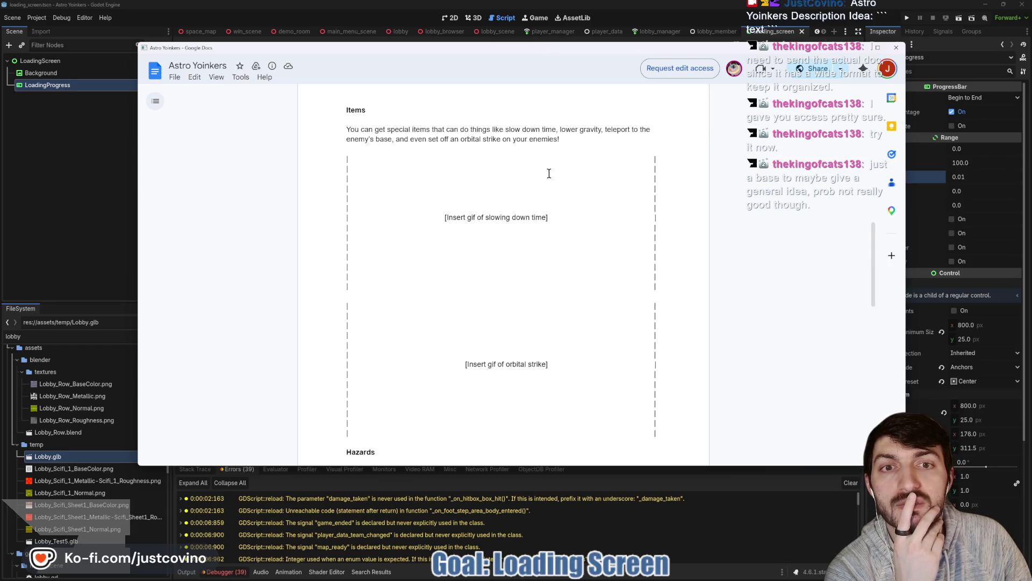
scroll(560, 172, "down", 3)
scroll(561, 174, "down", 1)
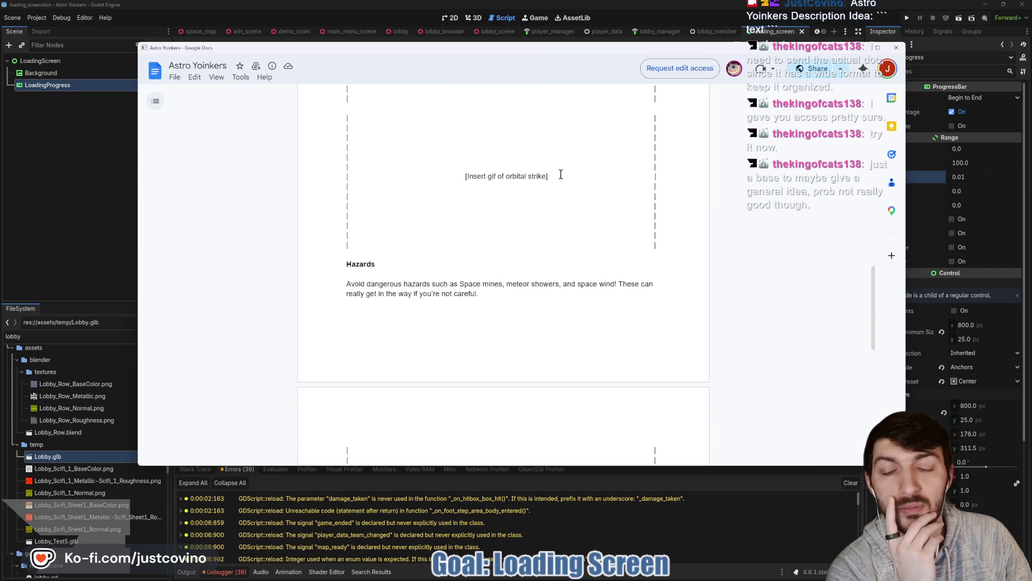
scroll(646, 269, "down", 9)
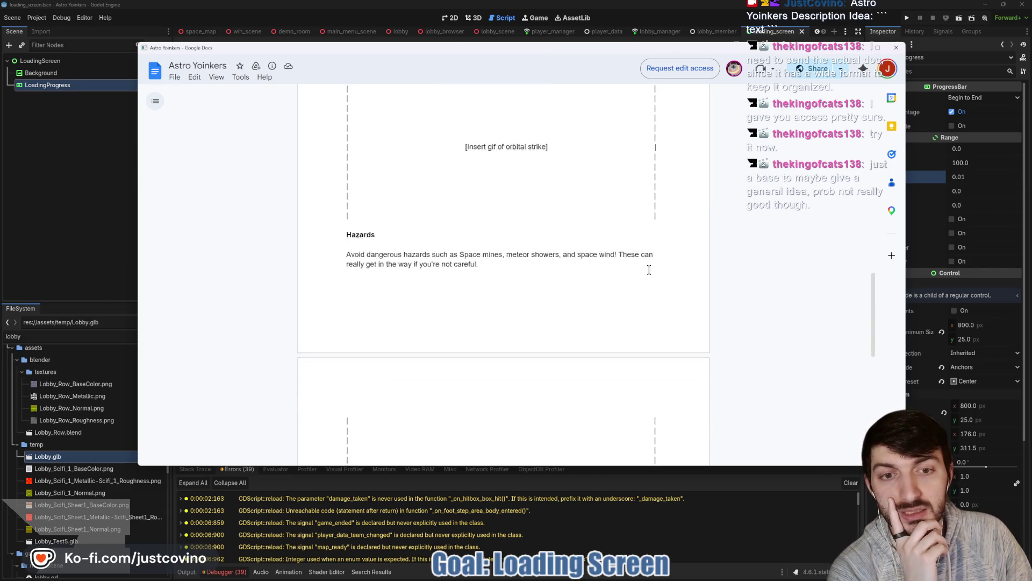
scroll(645, 277, "up", 8)
scroll(646, 276, "up", 2)
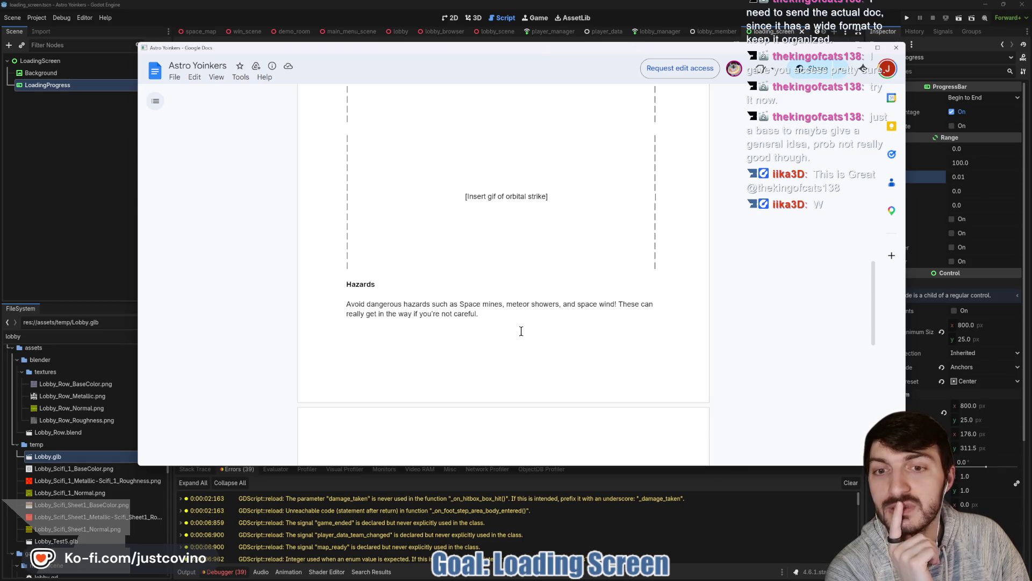
scroll(520, 330, "up", 5)
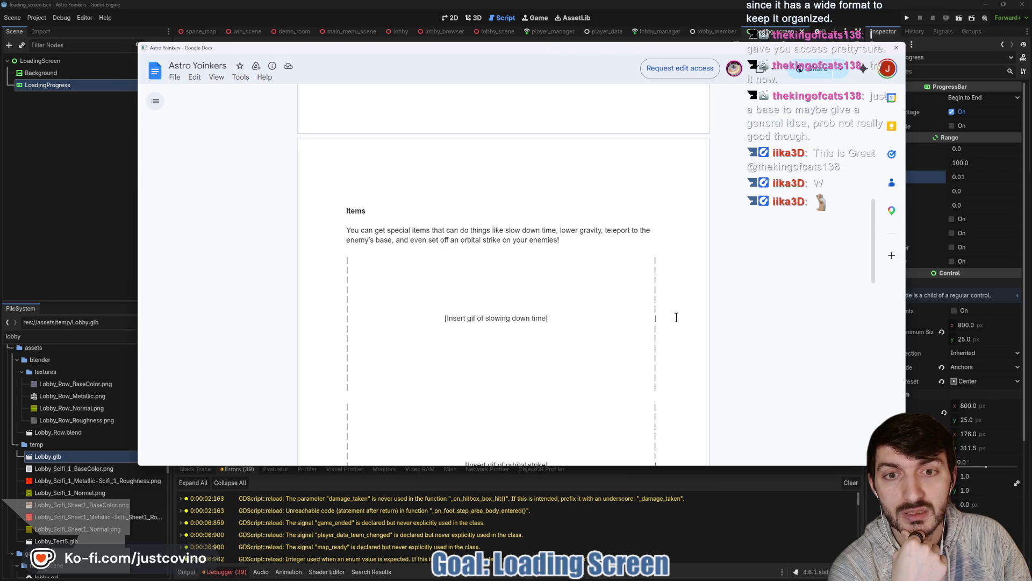
scroll(676, 317, "down", 2)
scroll(677, 317, "down", 3)
scroll(675, 316, "down", 1)
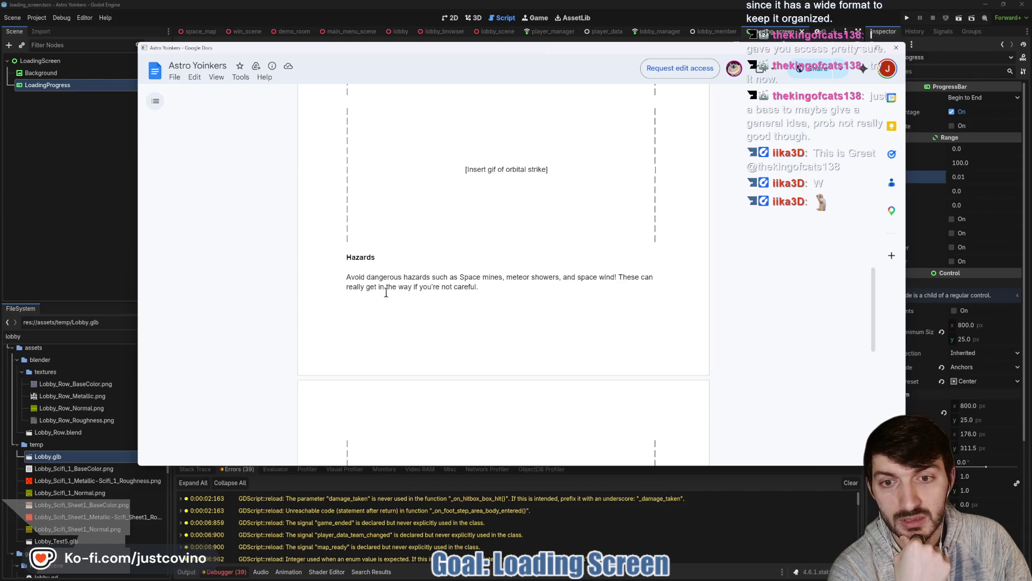
scroll(488, 290, "down", 5)
scroll(489, 290, "down", 3)
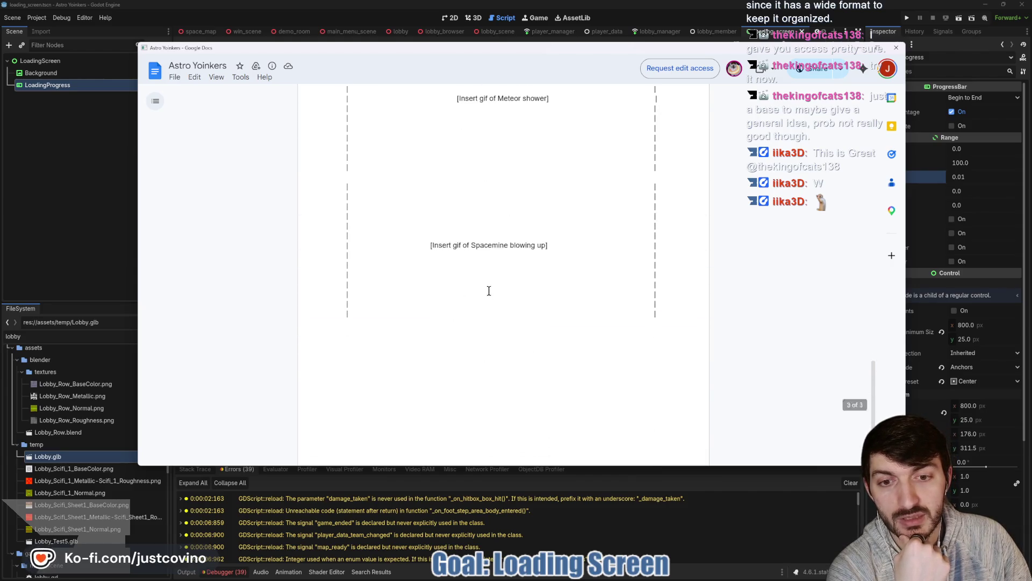
scroll(489, 290, "up", 10)
scroll(489, 290, "up", 10)
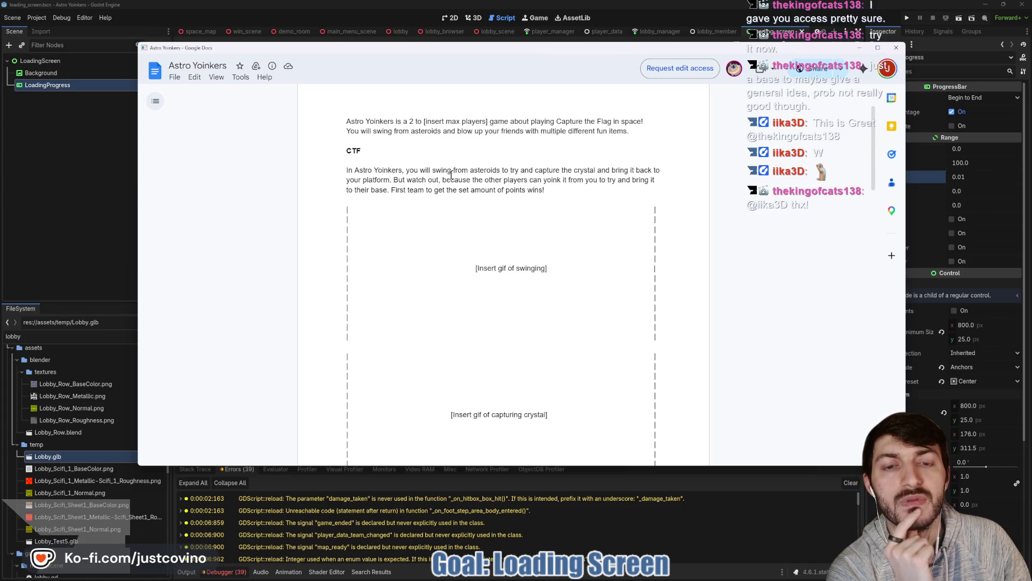
scroll(619, 261, "down", 2)
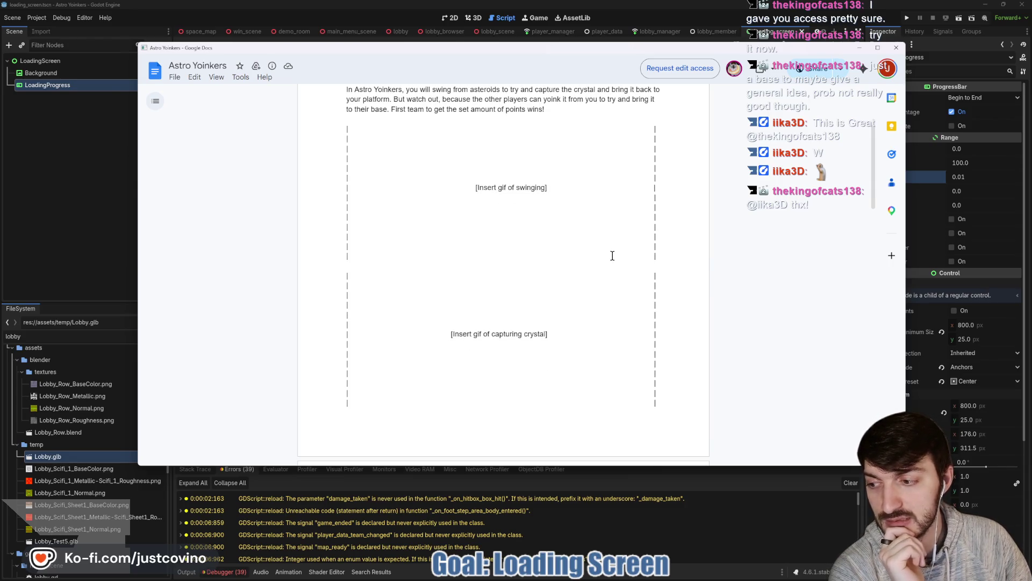
scroll(619, 285, "up", 1)
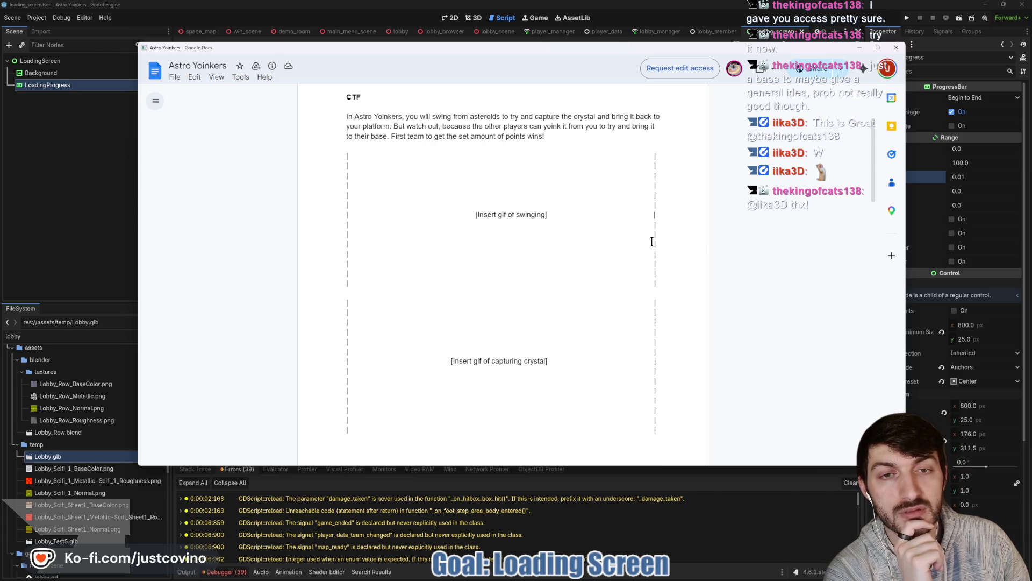
scroll(652, 241, "down", 5)
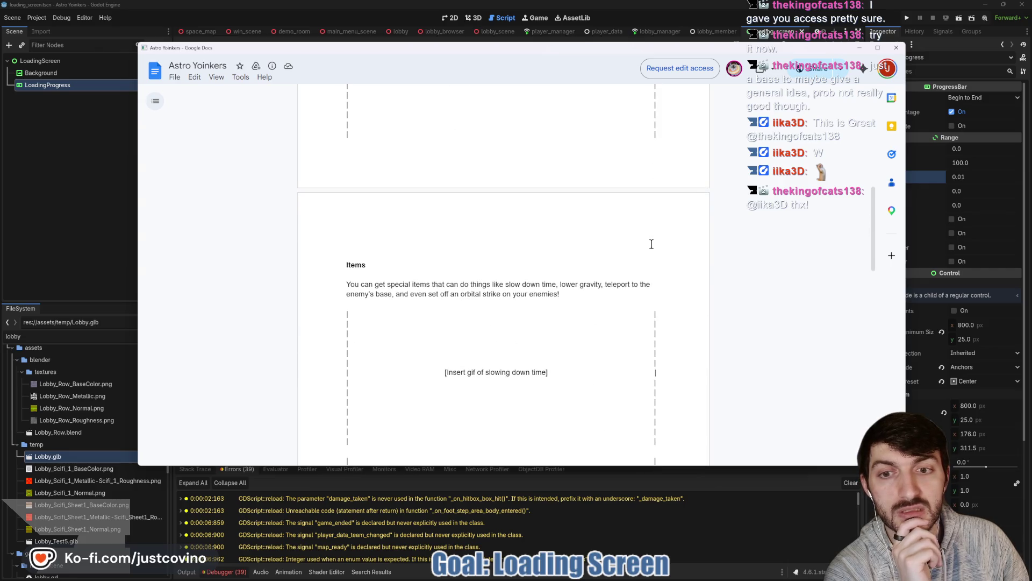
scroll(652, 242, "up", 5)
scroll(653, 242, "up", 3)
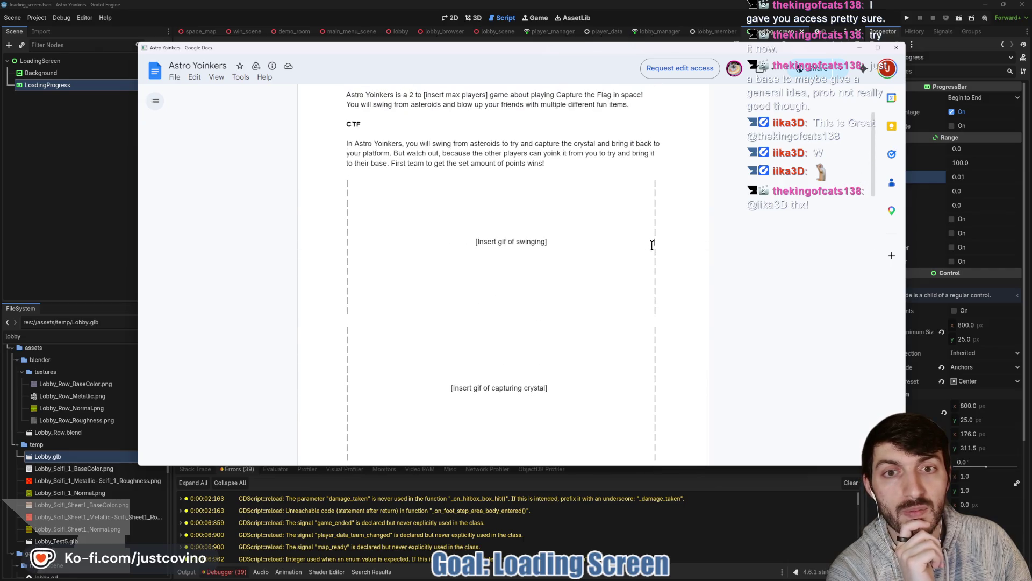
scroll(652, 245, "down", 1)
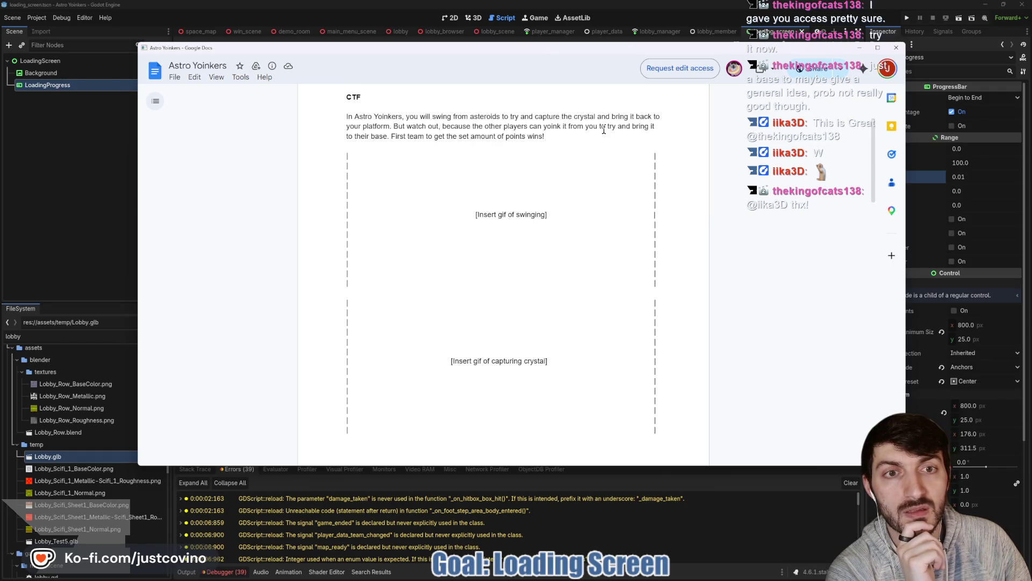
left_click_drag(545, 136, 325, 118)
left_click(558, 136)
left_click_drag(546, 136, 347, 110)
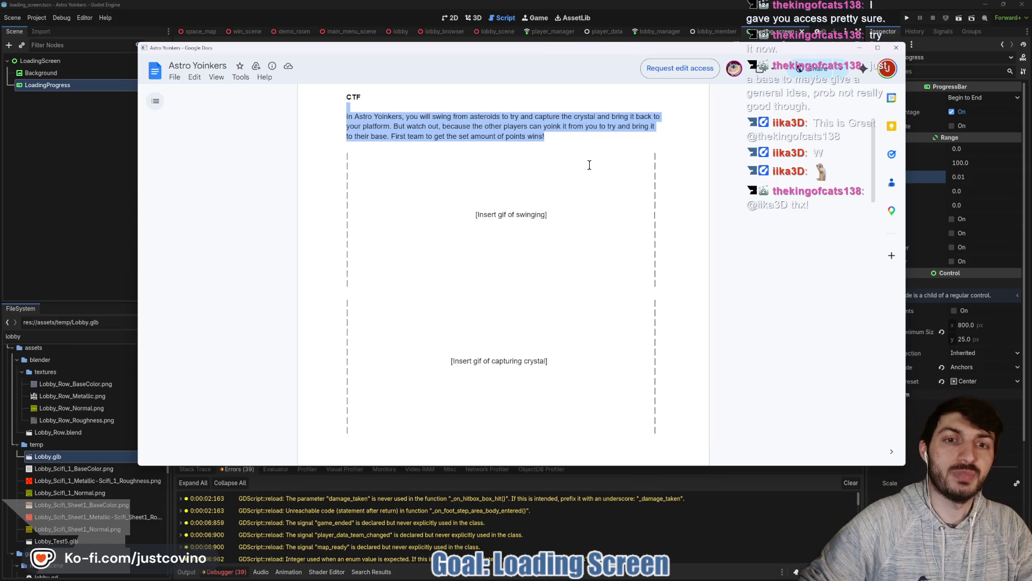
scroll(573, 157, "down", 5)
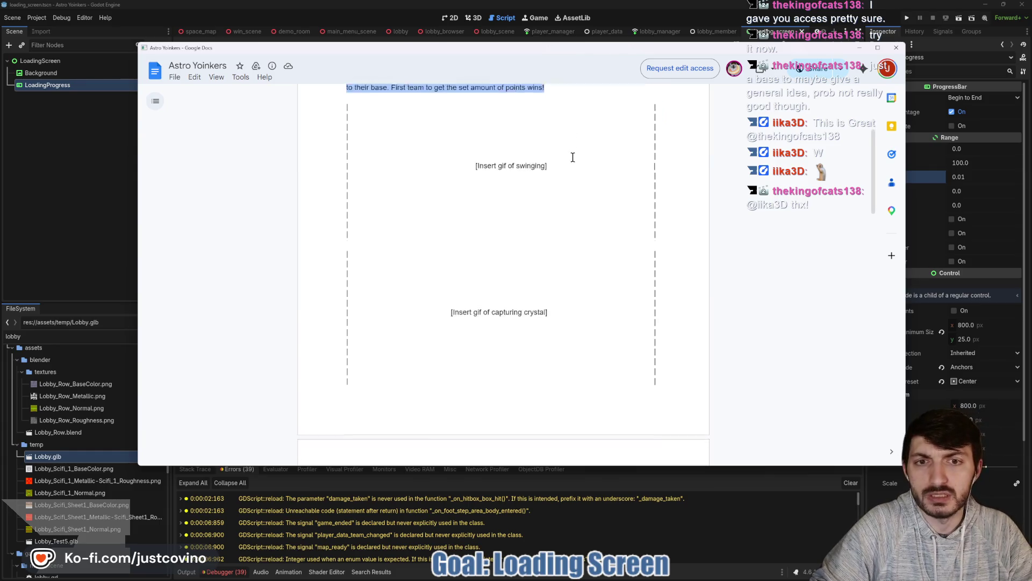
scroll(571, 169, "down", 3)
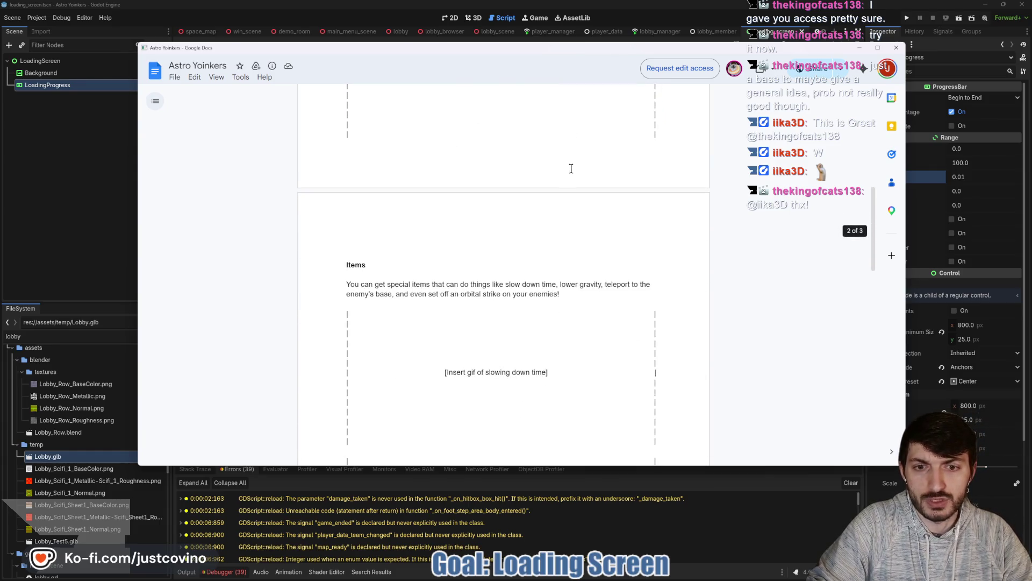
scroll(571, 170, "up", 2)
scroll(571, 170, "down", 6)
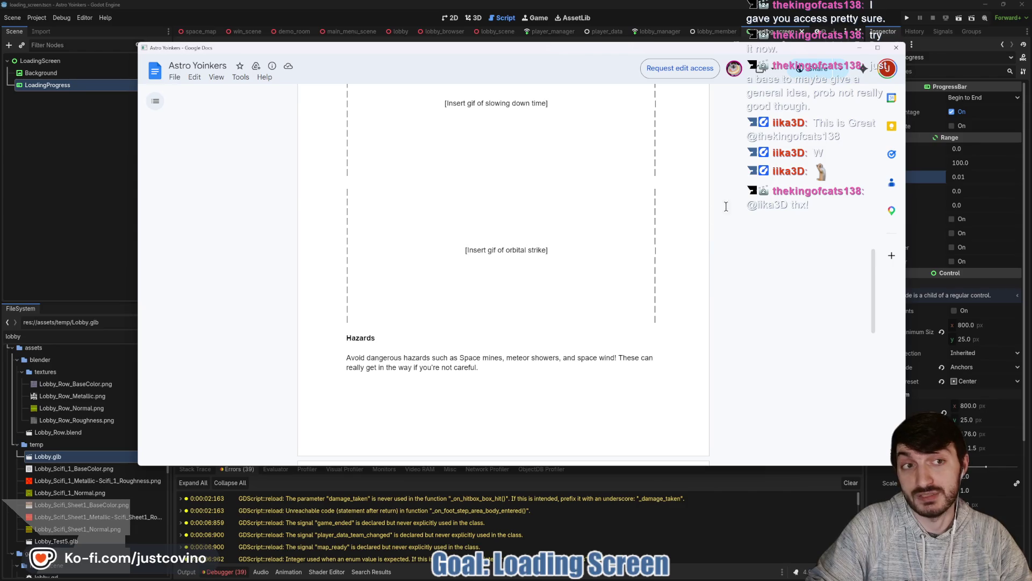
key("ctrl+w")
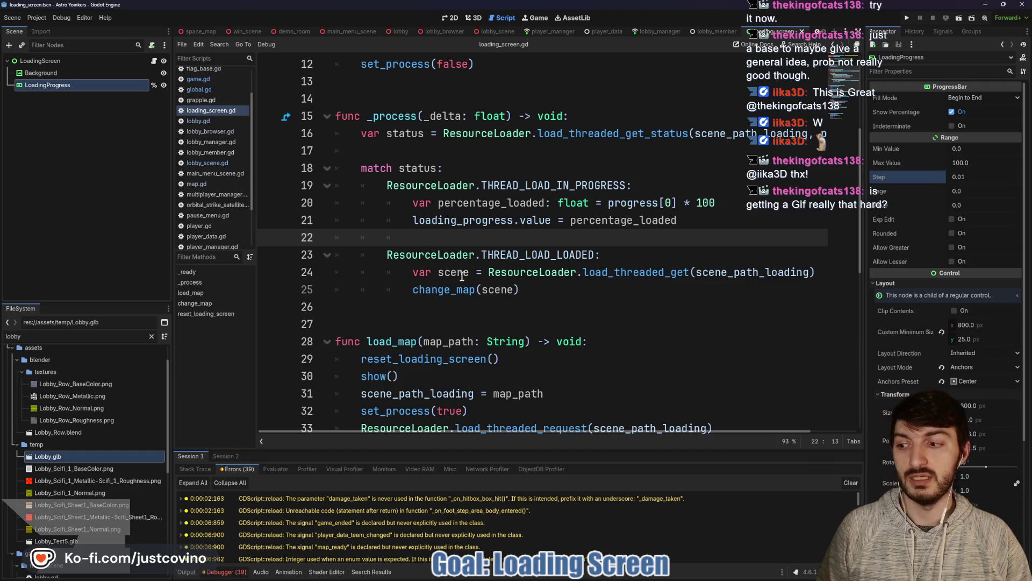
left_click_drag(384, 217, 383, 383)
left_click_drag(470, 210, 470, 393)
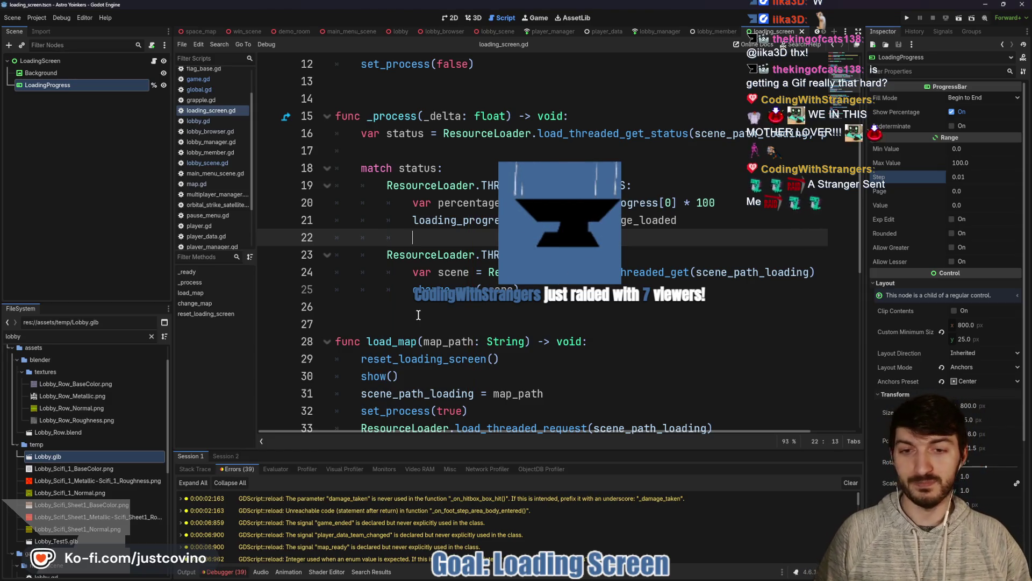
left_click(418, 315)
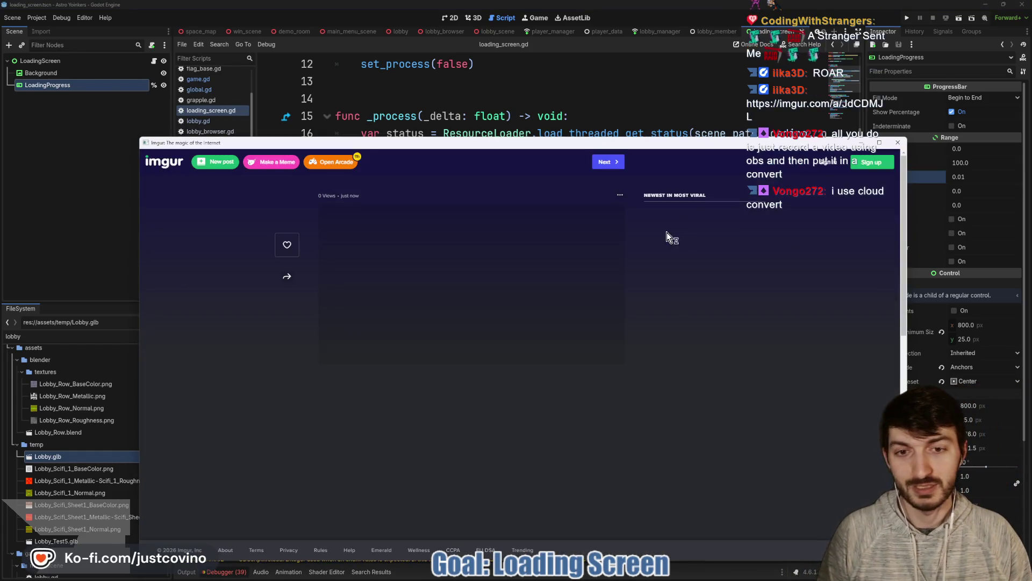
Step: Enlarge the shared sci-fi lobby screenshot on Imgur, then close the Imgur window
left_click(481, 289)
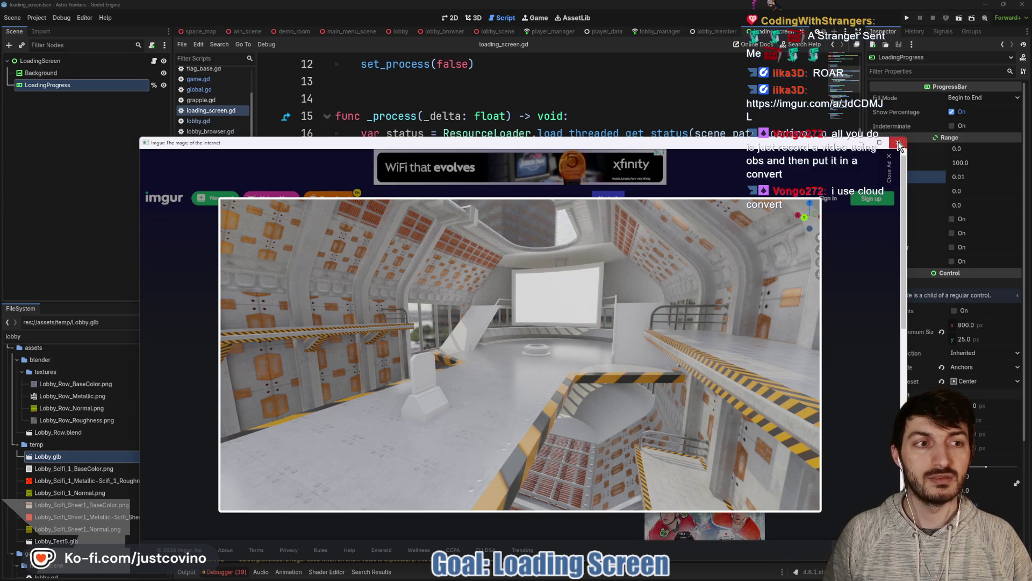
left_click(897, 143)
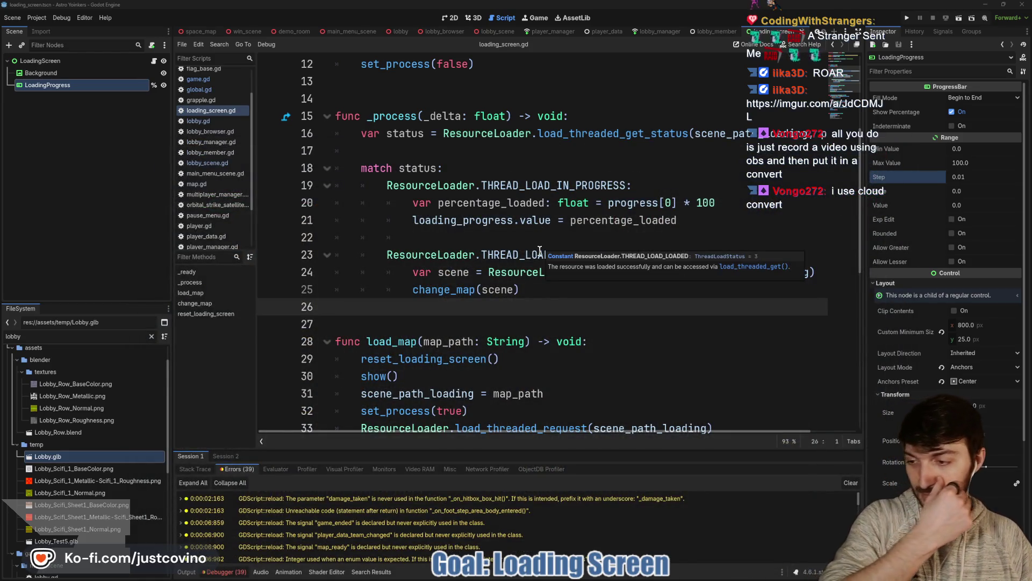
Step: Leave the script unchanged and search Windows Start for 'screen to gif'
left_click(514, 237)
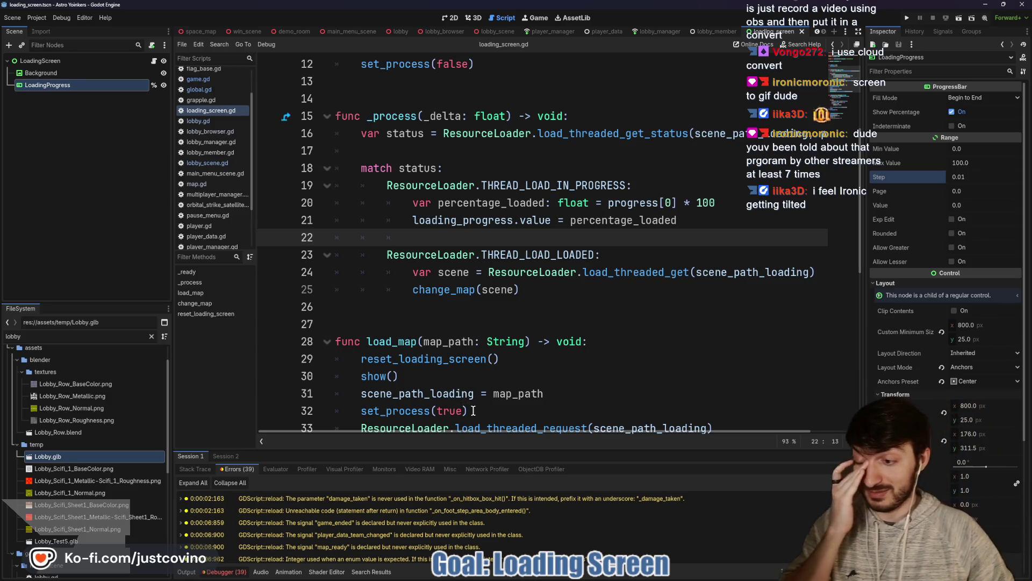
key("super")
type("sc")
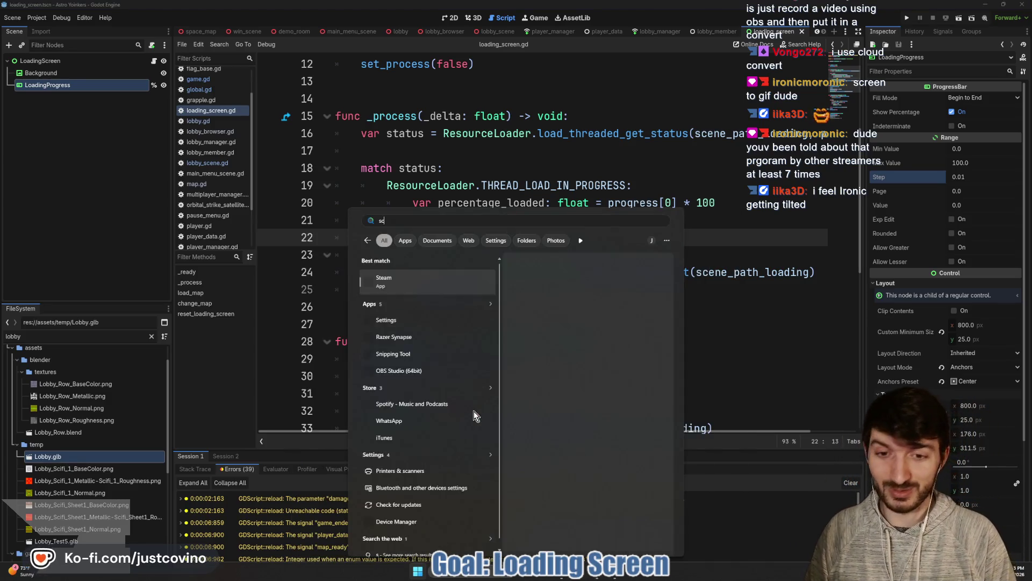
type("reen to gif")
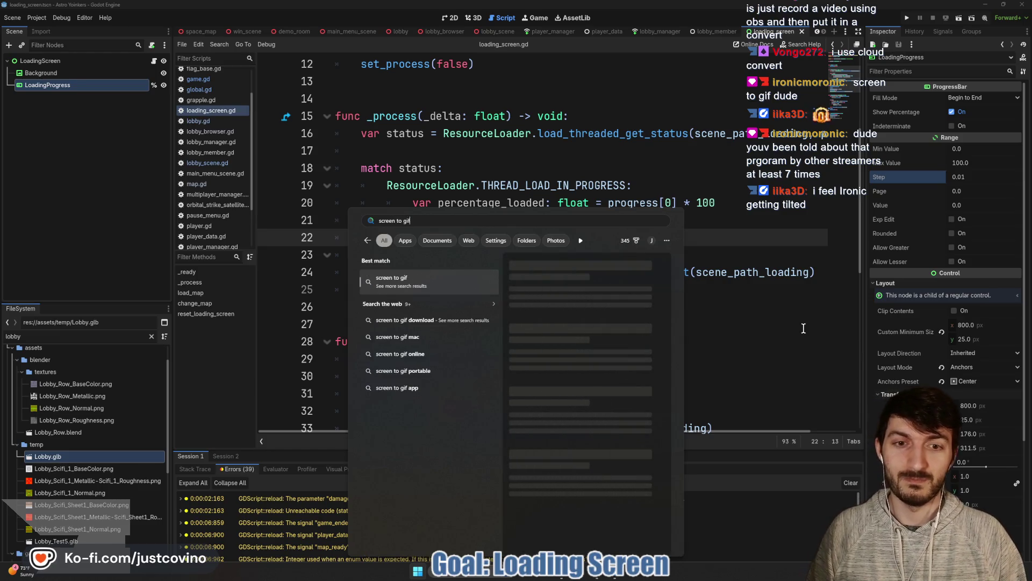
Step: Dismiss the Start search and type 'screen to gif' into a new browser tab
left_click(685, 325)
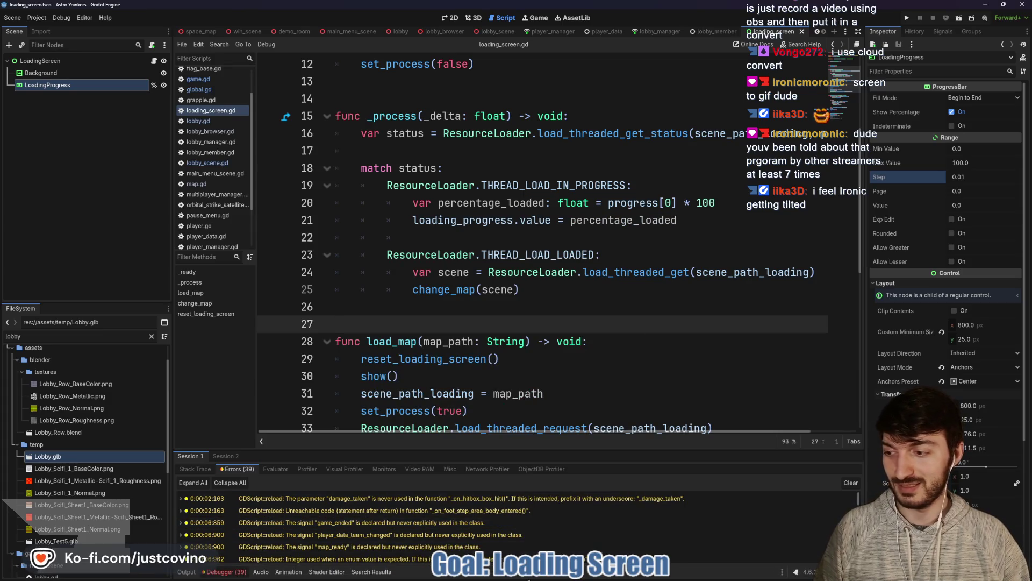
left_click(571, 576)
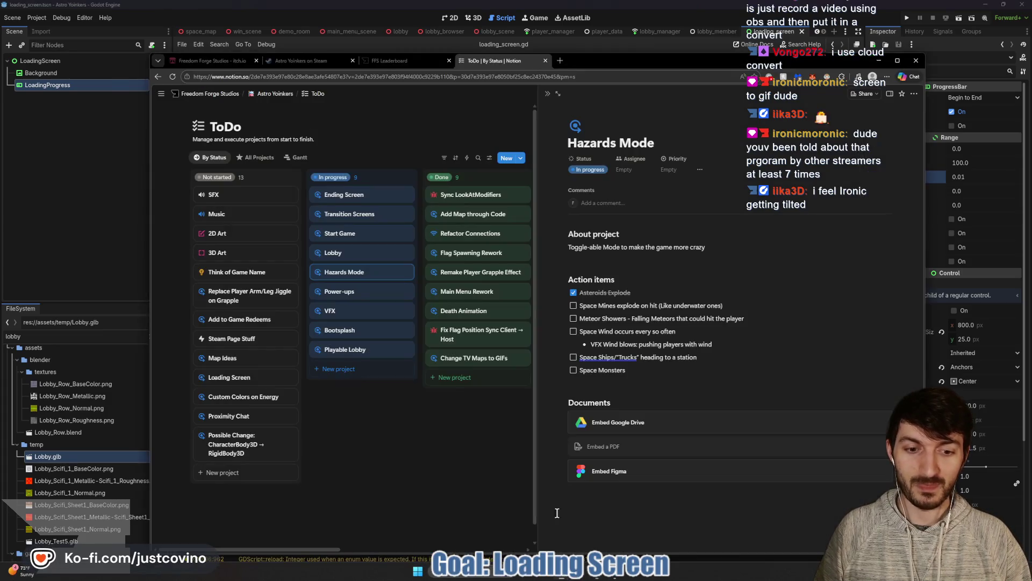
left_click(560, 59)
type("sc")
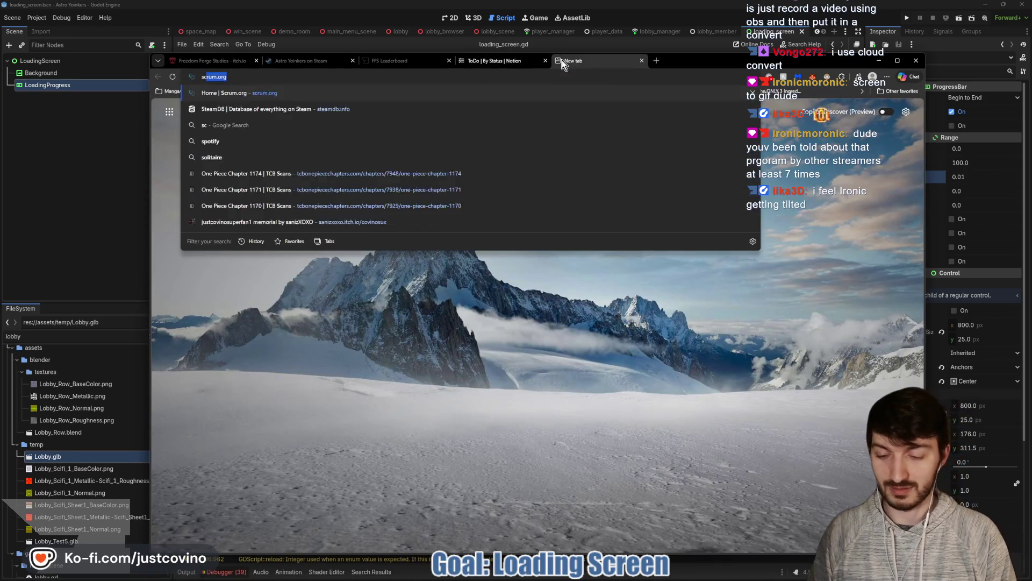
type("reen to gif")
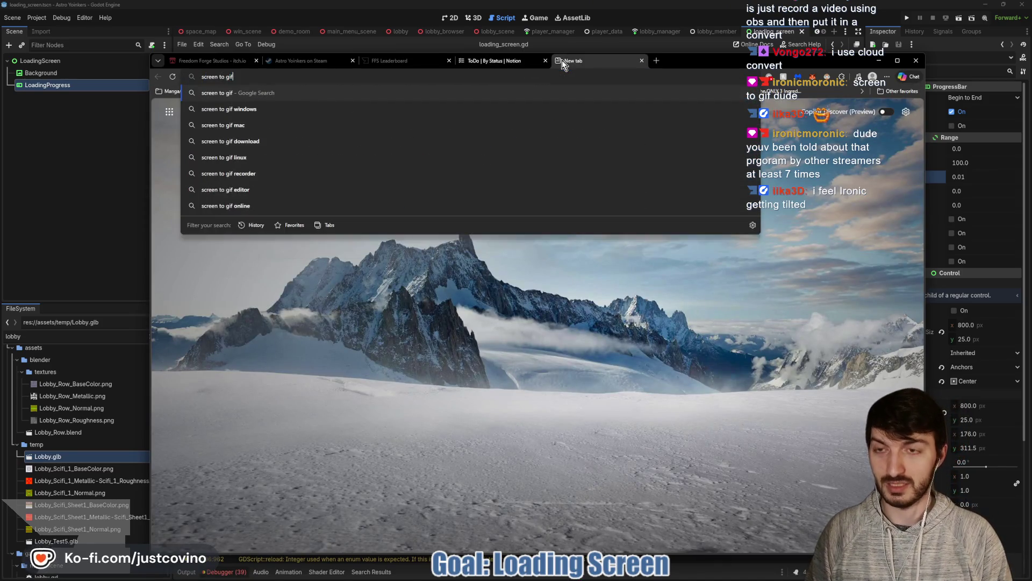
Step: Search the web for 'screen to gif', open screentogif.com, then view the Astro Yoinkers Steam tab
key("Return")
left_click(324, 178)
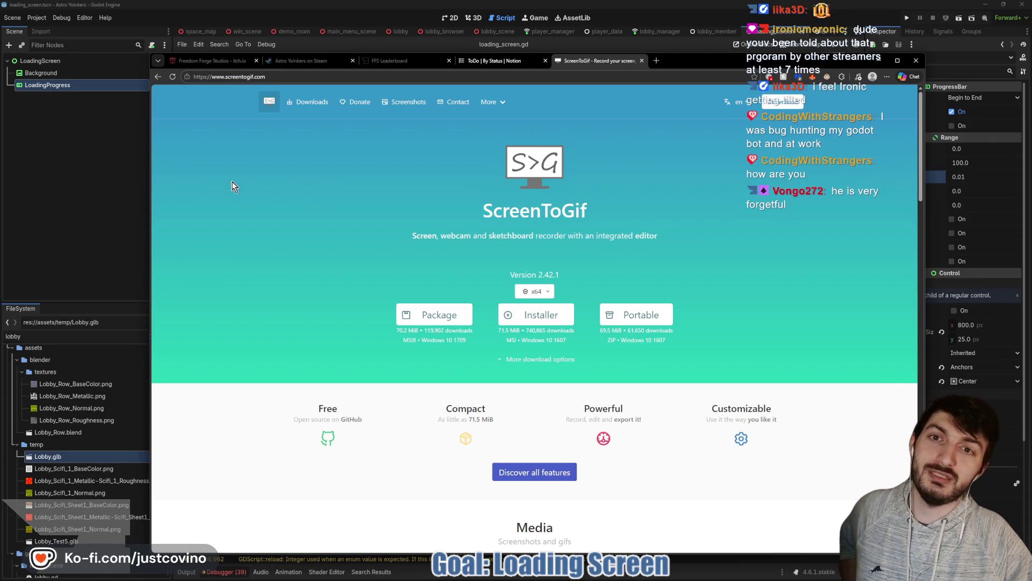
left_click(309, 60)
scroll(369, 437, "down", 2)
scroll(369, 433, "up", 2)
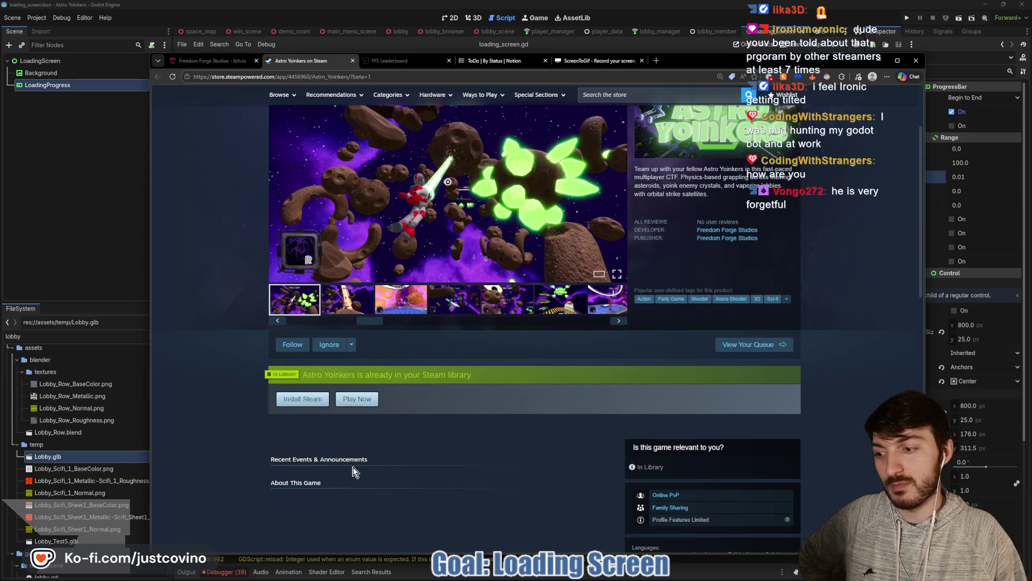
Step: Scroll to and select 'About This Game' on the Steam page, then minimise the browser
scroll(321, 465, "down", 1)
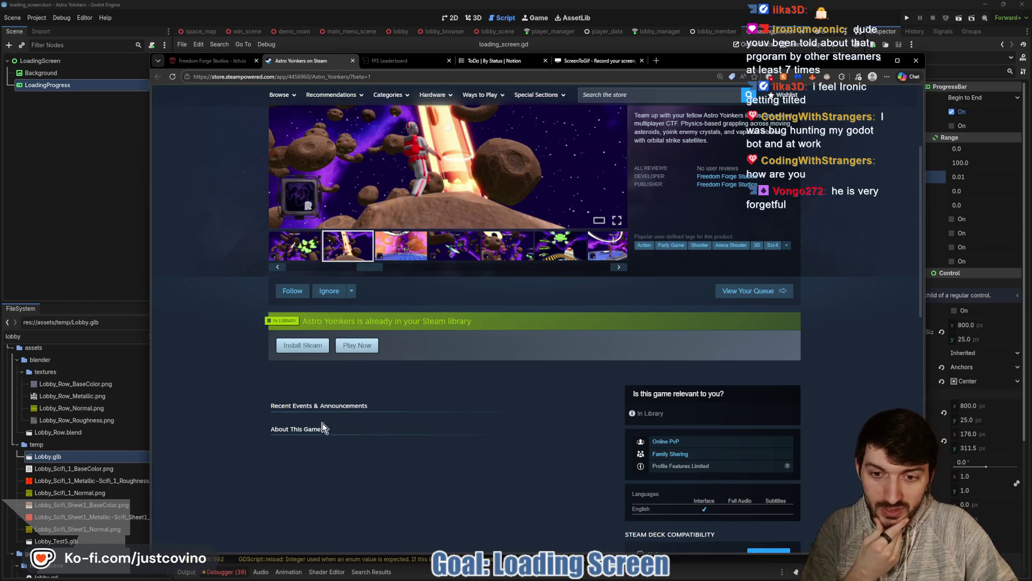
left_click_drag(262, 434, 321, 434)
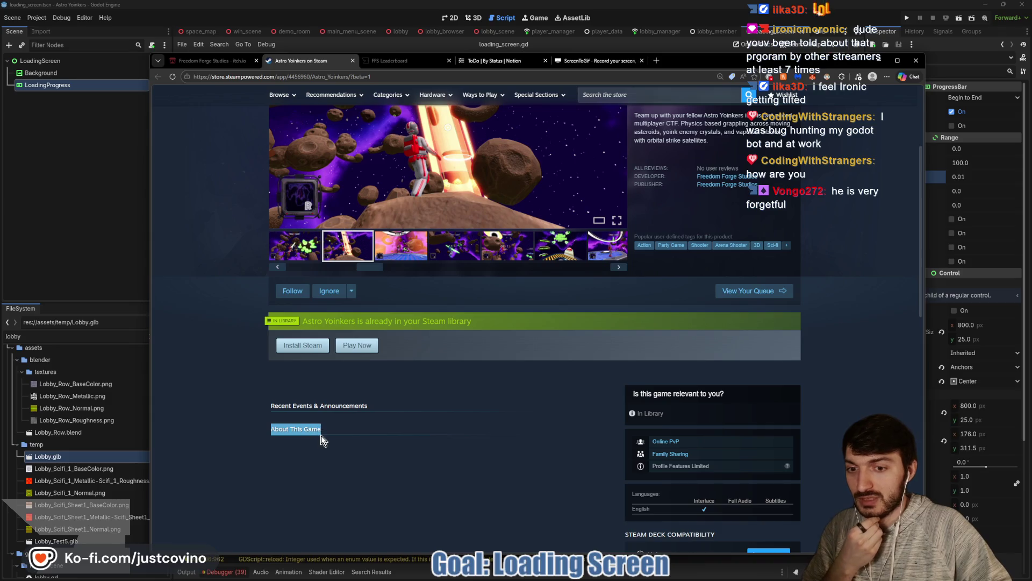
left_click(111, 238)
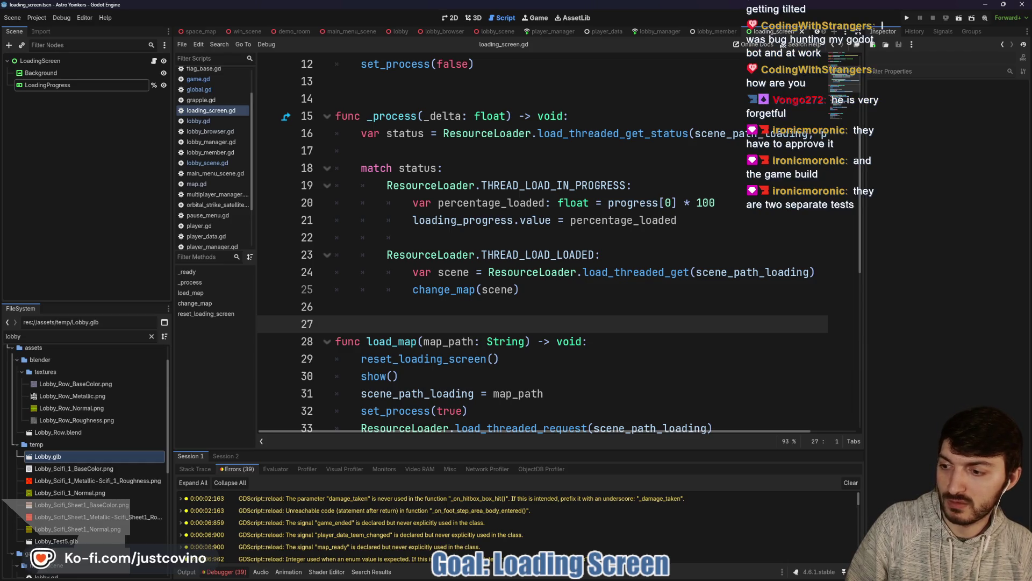
Step: Place the caret on empty lines 26 and 27, then bring the Steam store page back
left_click(465, 295)
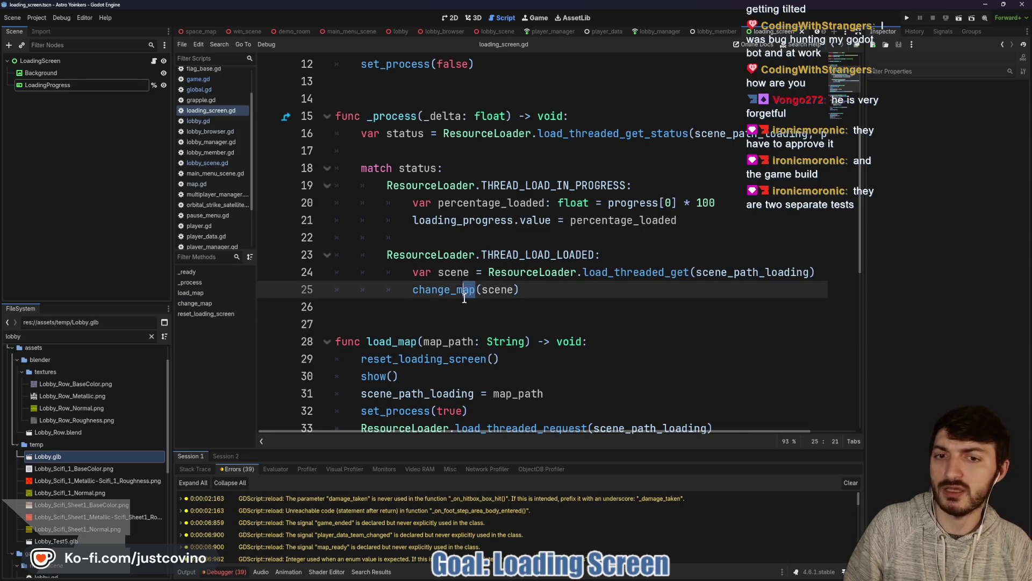
left_click(453, 309)
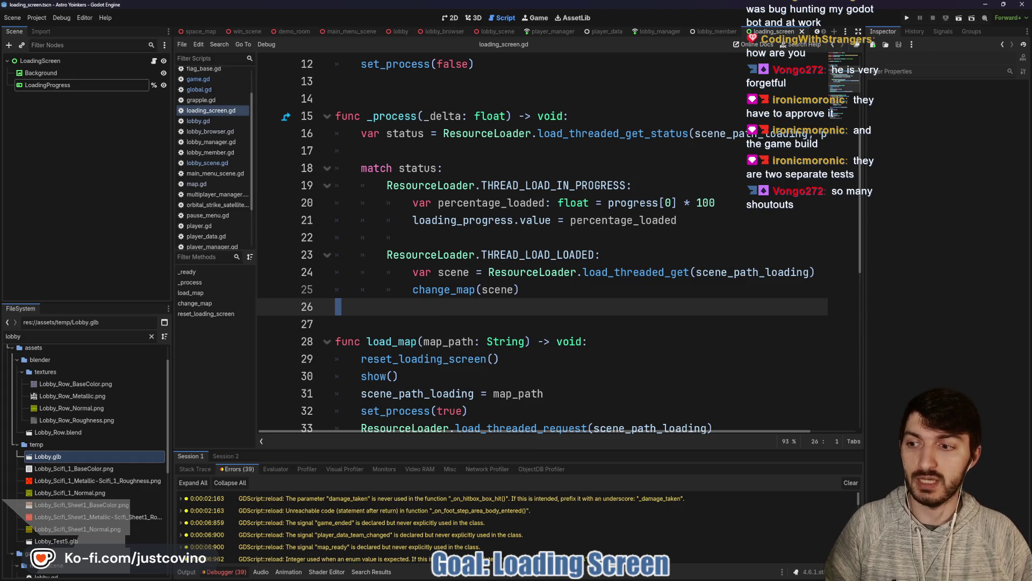
left_click(504, 322)
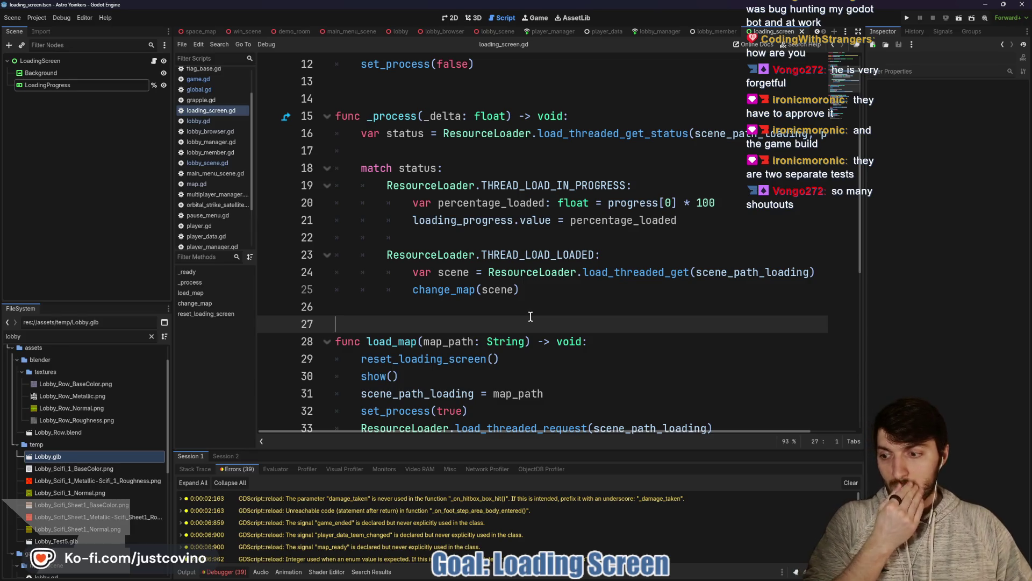
left_click(544, 578)
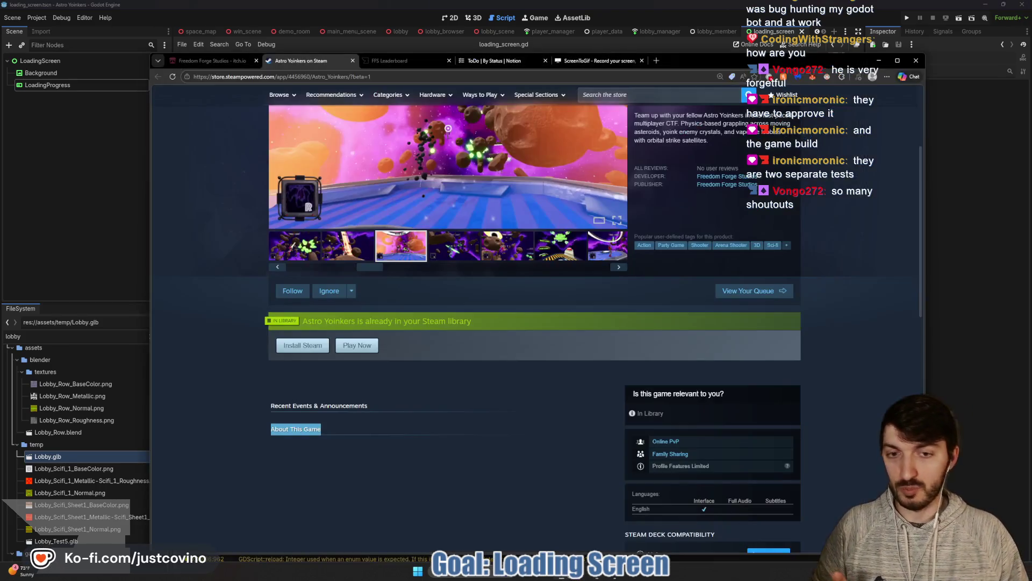
Step: Scroll the Astro Yoinkers Steam page to its title and header, then minimise the browser
scroll(250, 322, "up", 3)
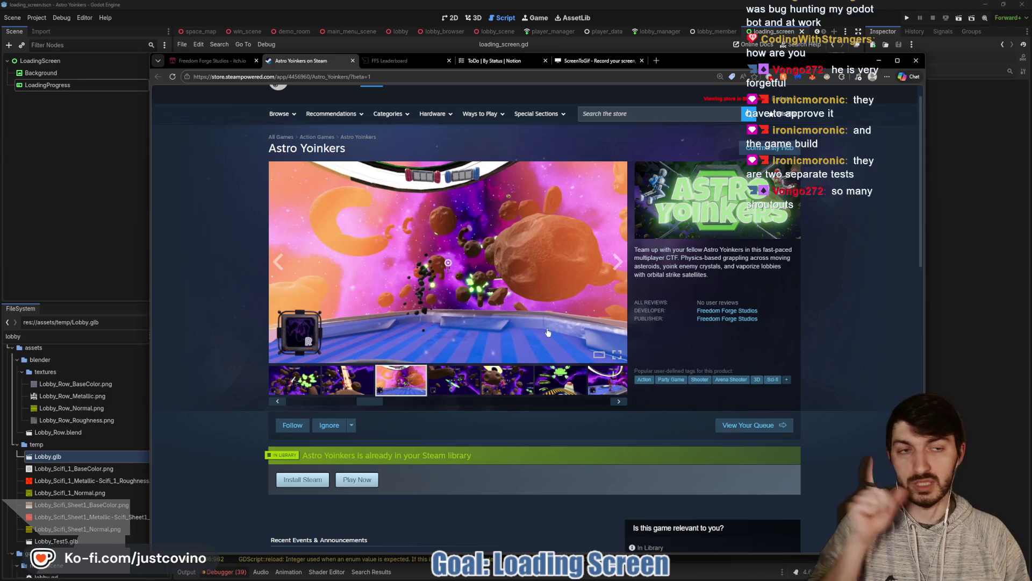
left_click(98, 241)
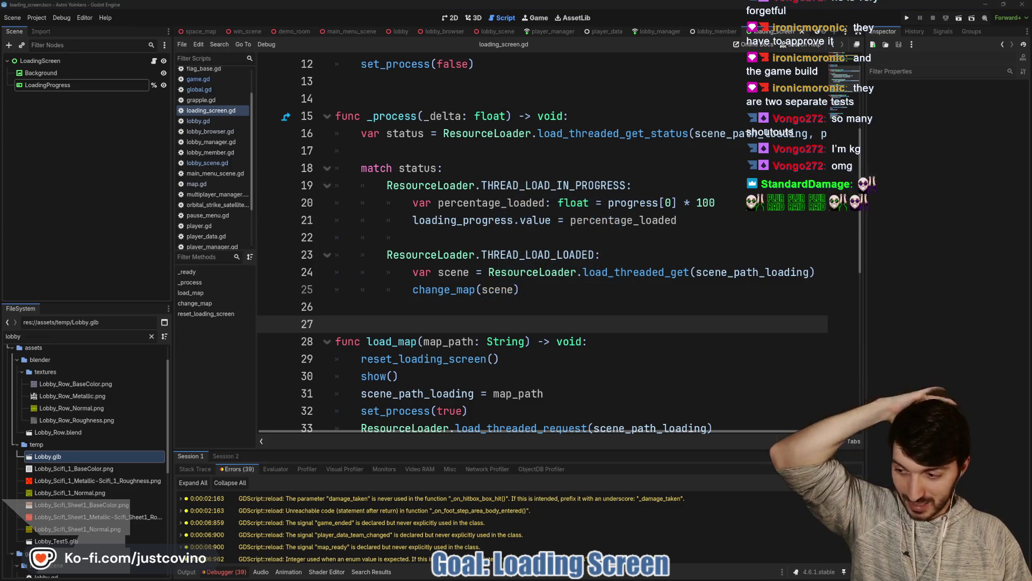
Step: Run the Astro Yoinkers project with F5 to open two debug clients on the splash screen
left_click(439, 246)
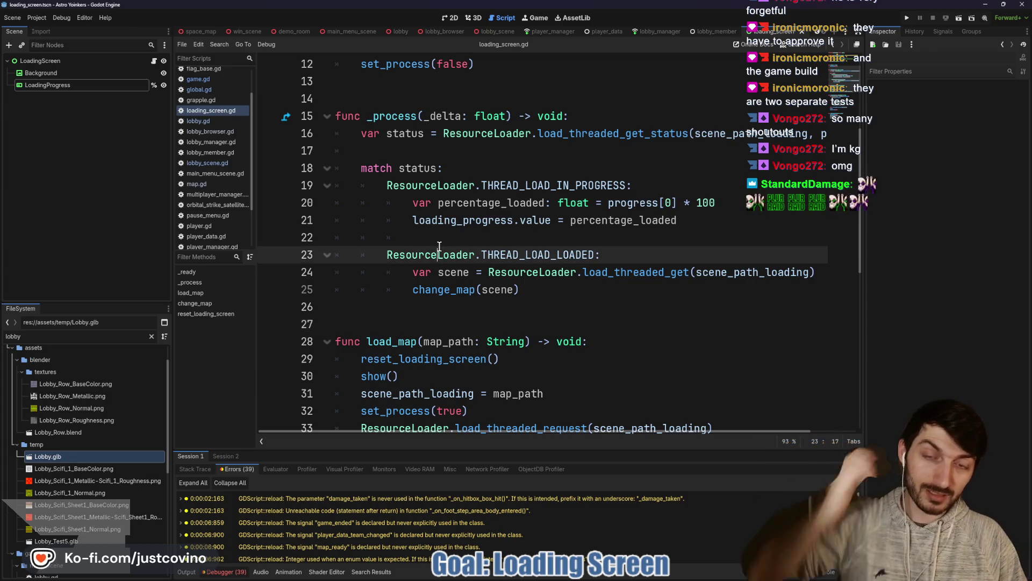
left_click(463, 238)
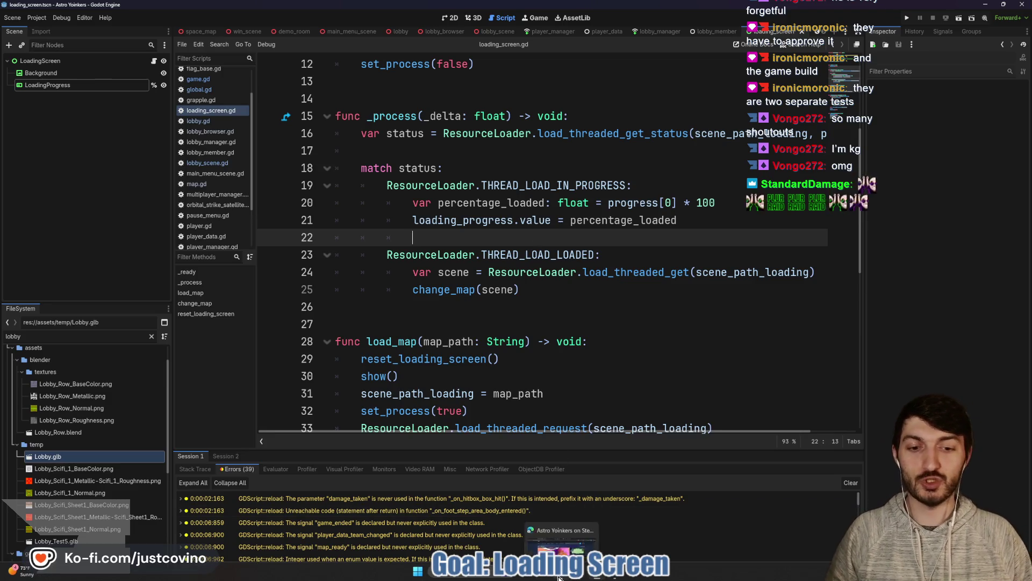
left_click(562, 571)
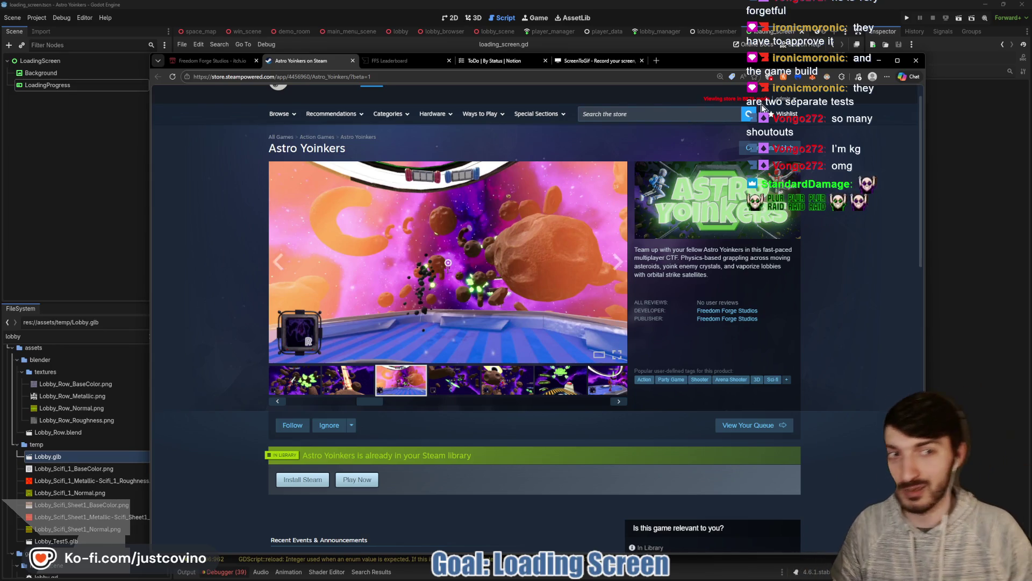
left_click(101, 201)
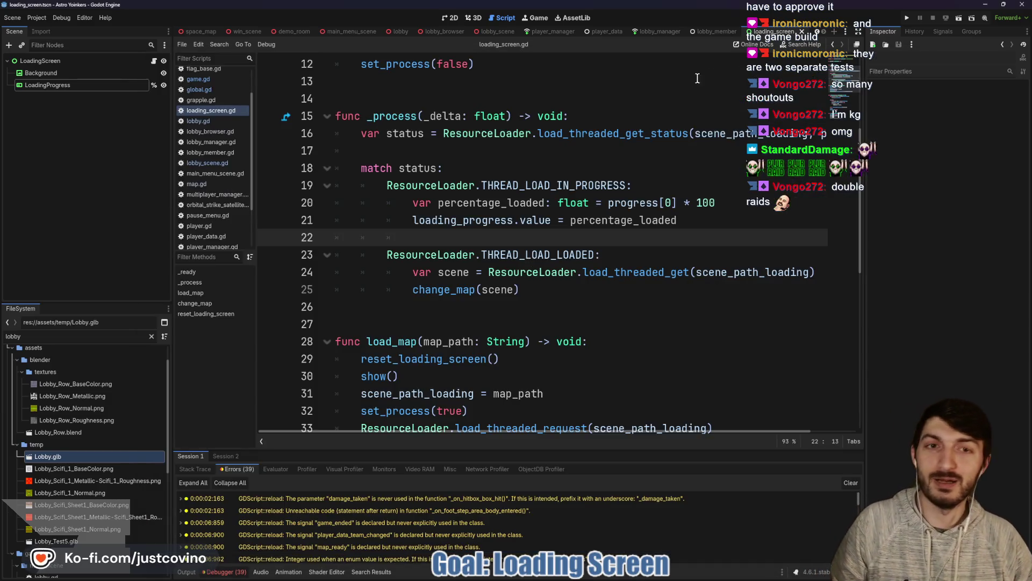
left_click(697, 124)
key("F5")
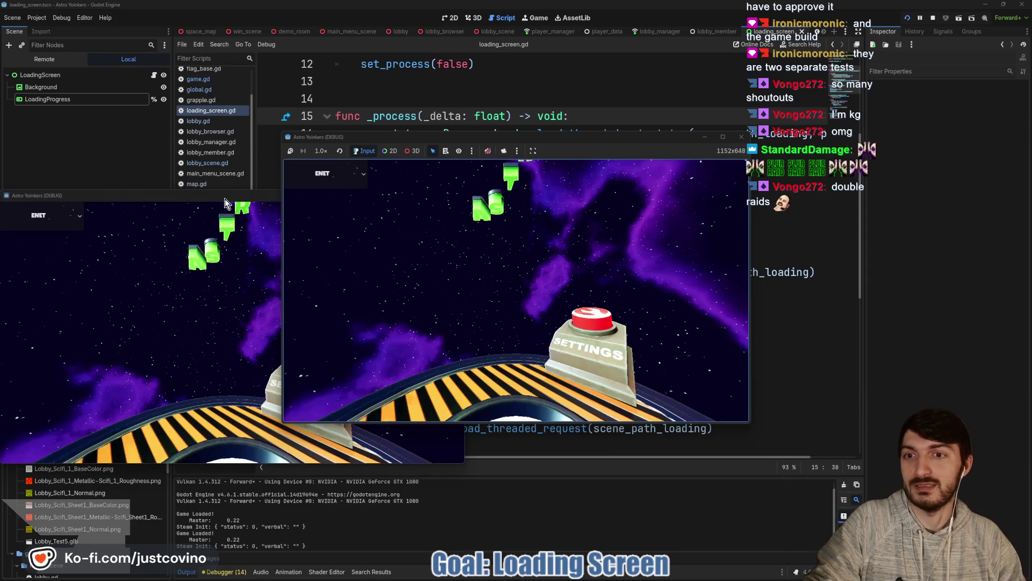
Step: Arrange the two game windows side by side and host a private lobby in the left client
left_click_drag(223, 199, 716, 179)
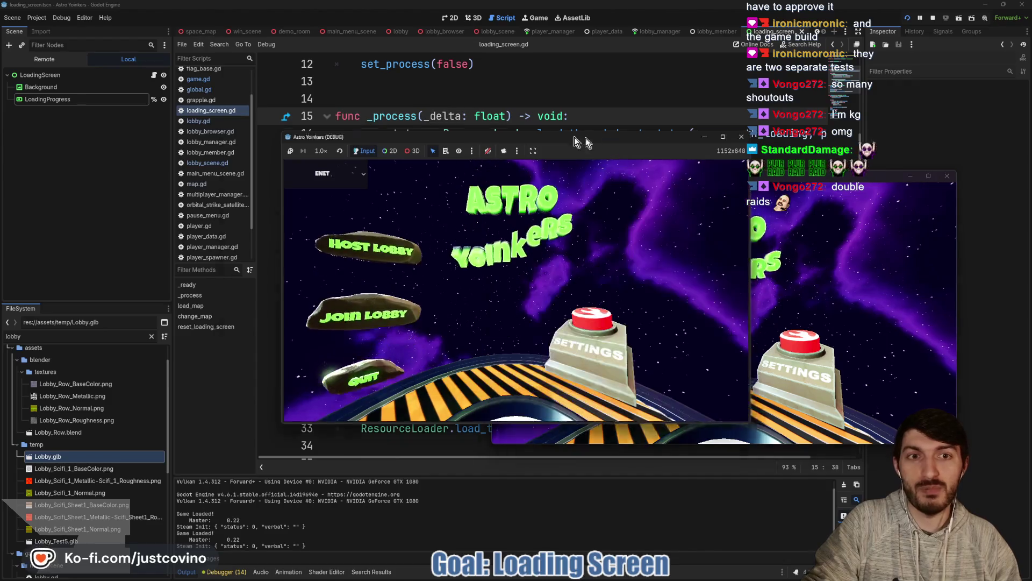
left_click_drag(615, 137, 355, 147)
left_click_drag(667, 176, 680, 154)
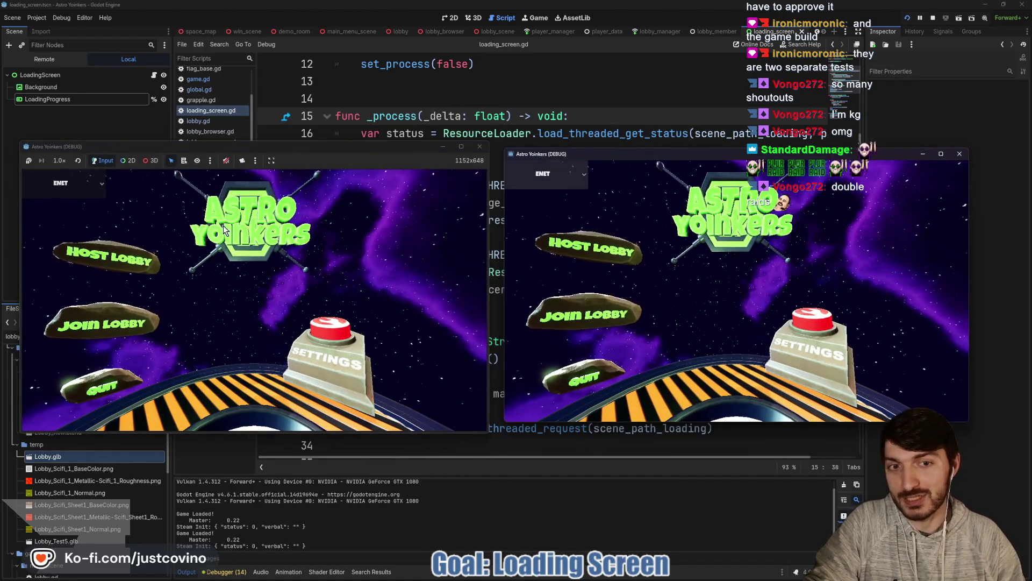
left_click(129, 255)
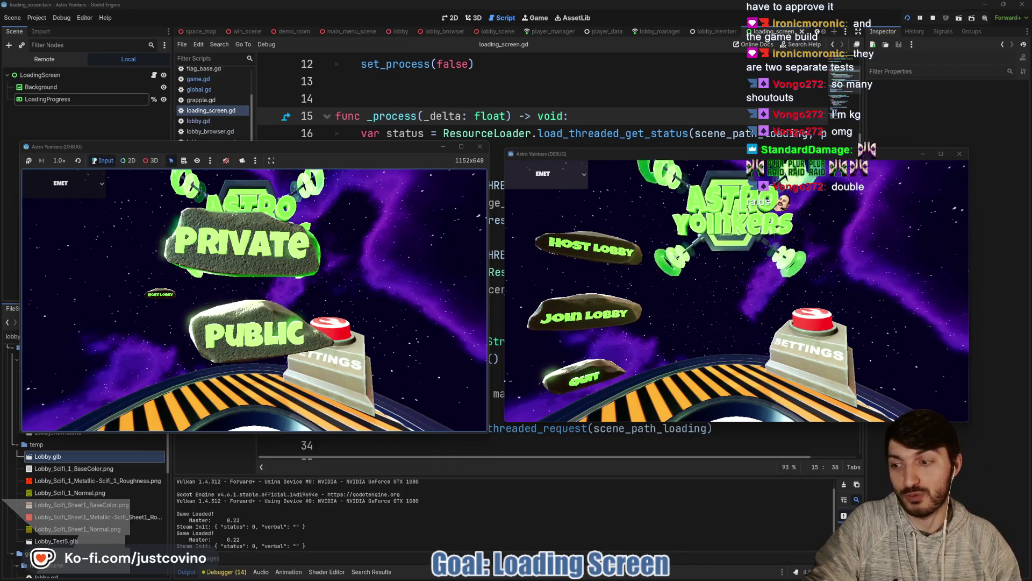
left_click(253, 335)
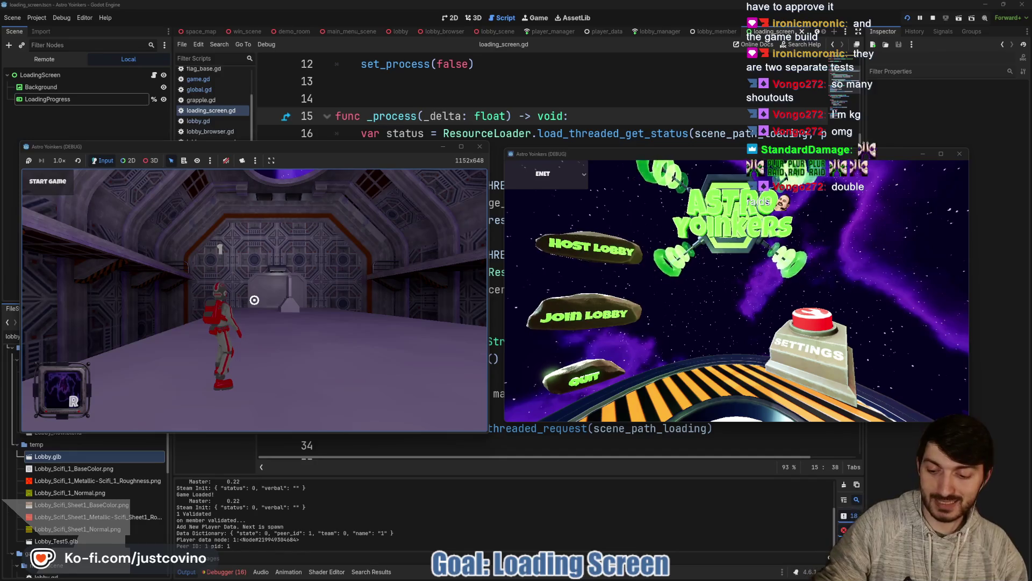
Step: Join the first listed lobby from the right client's lobby browser
left_click(586, 300)
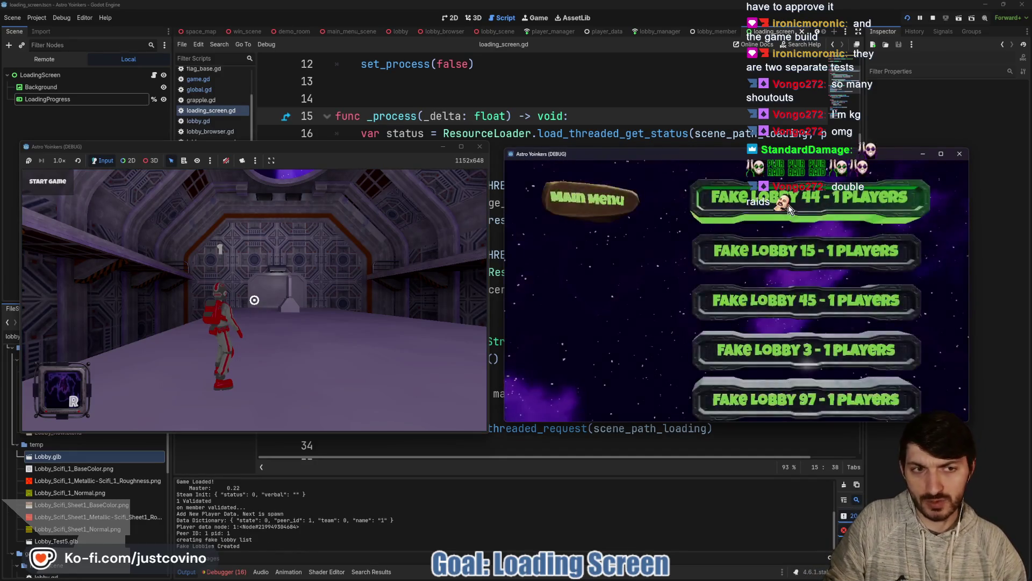
left_click(805, 201)
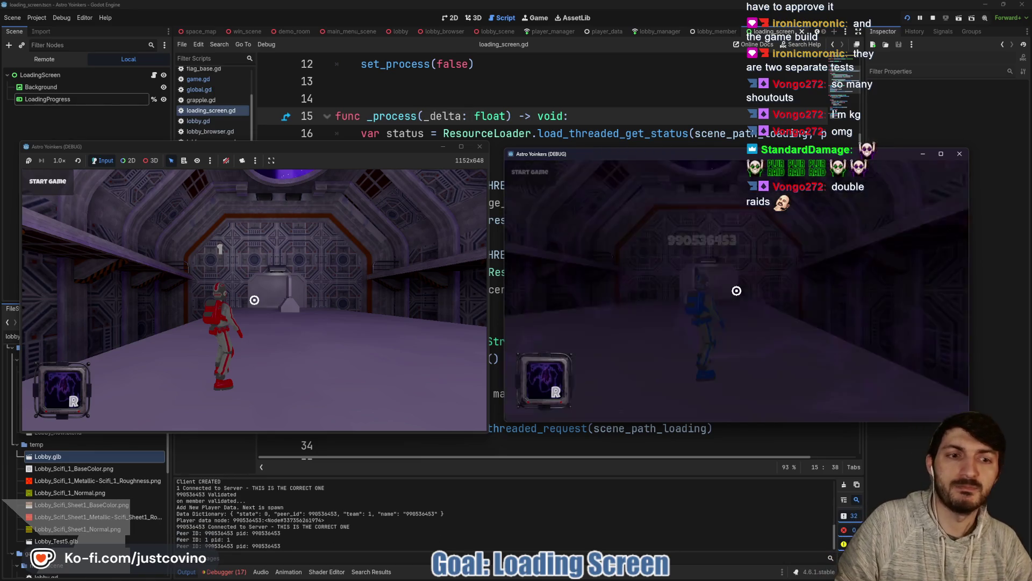
left_click(310, 158)
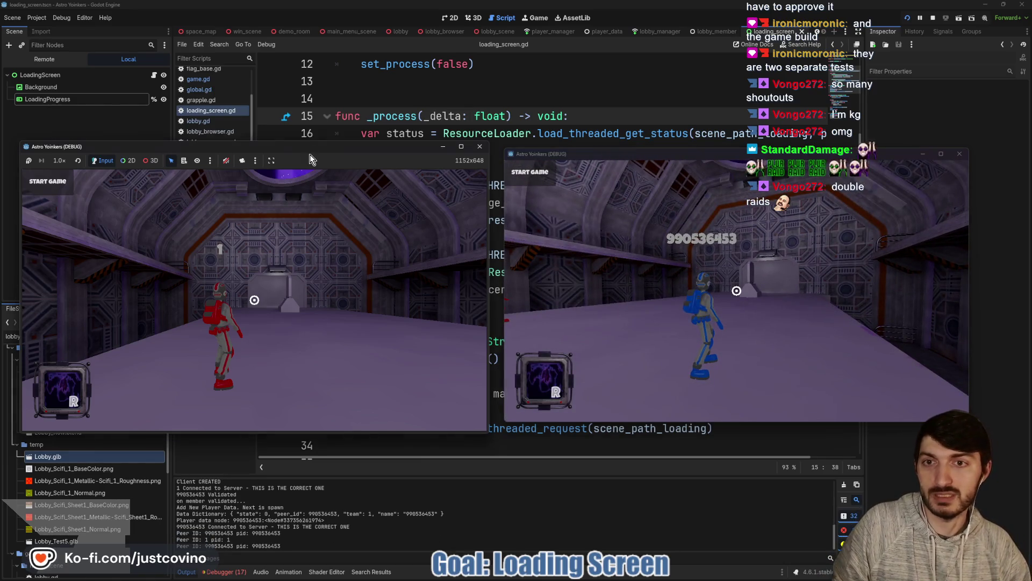
Step: Walk the red player across the lobby and grapple onto the curved wall
key("w")
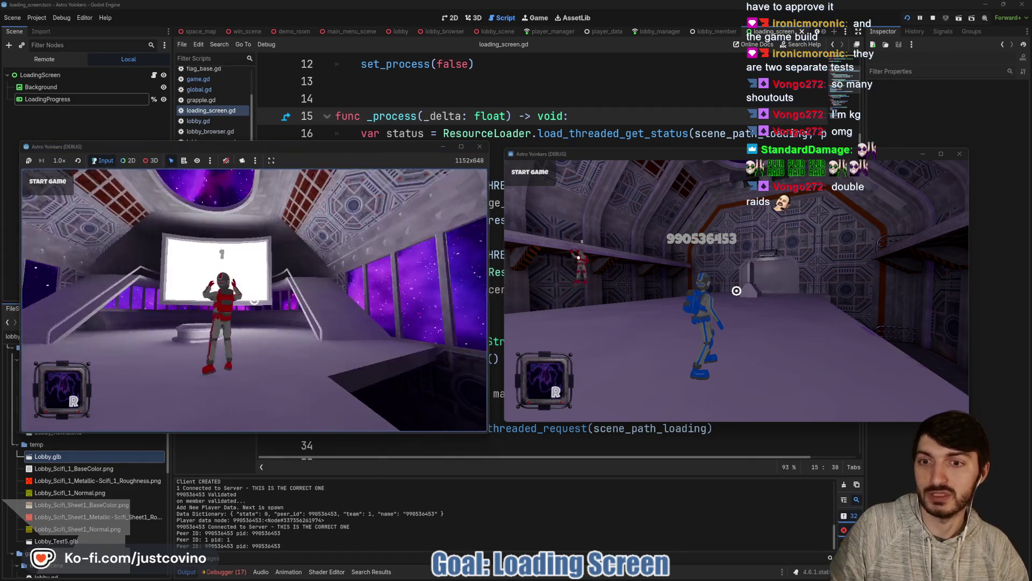
left_click(254, 299)
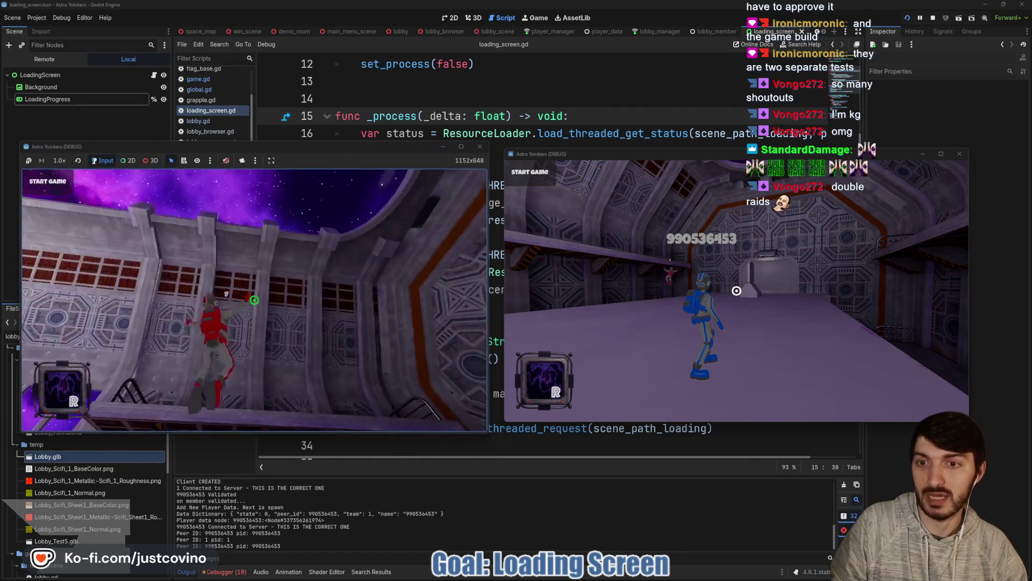
left_click(255, 299)
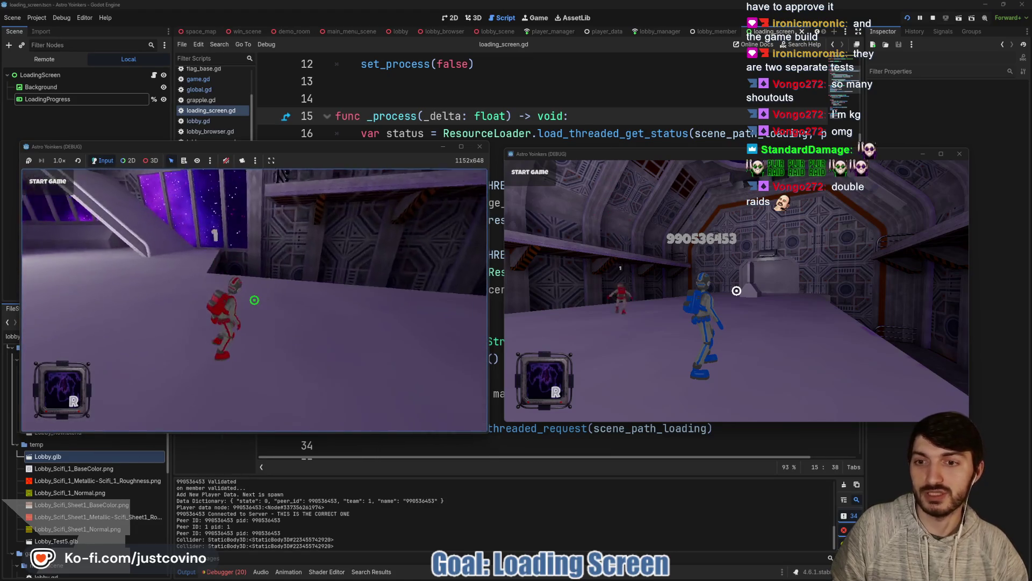
key("Escape")
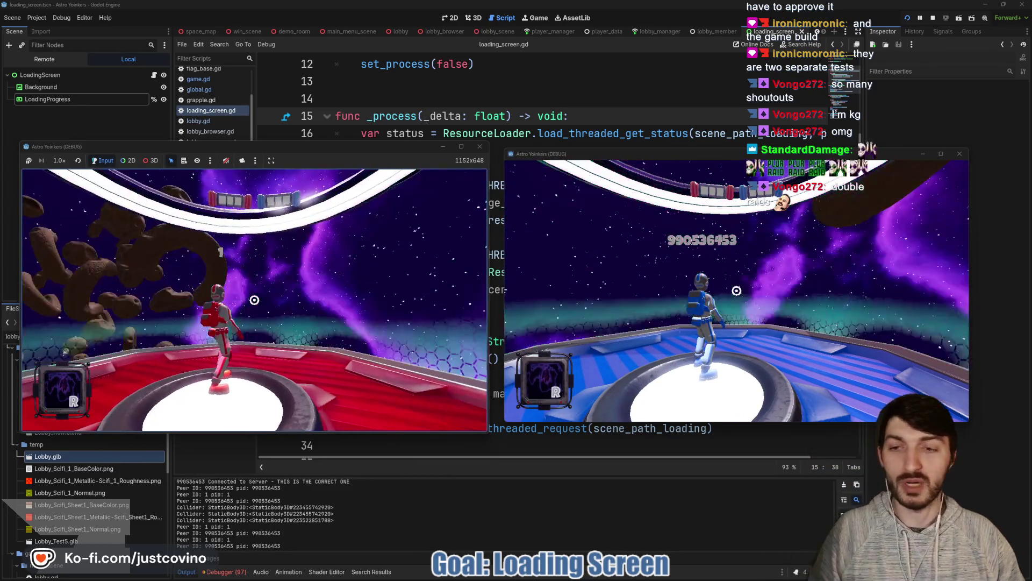
Step: Grapple across the asteroids and back onto the central platform
left_click(327, 287)
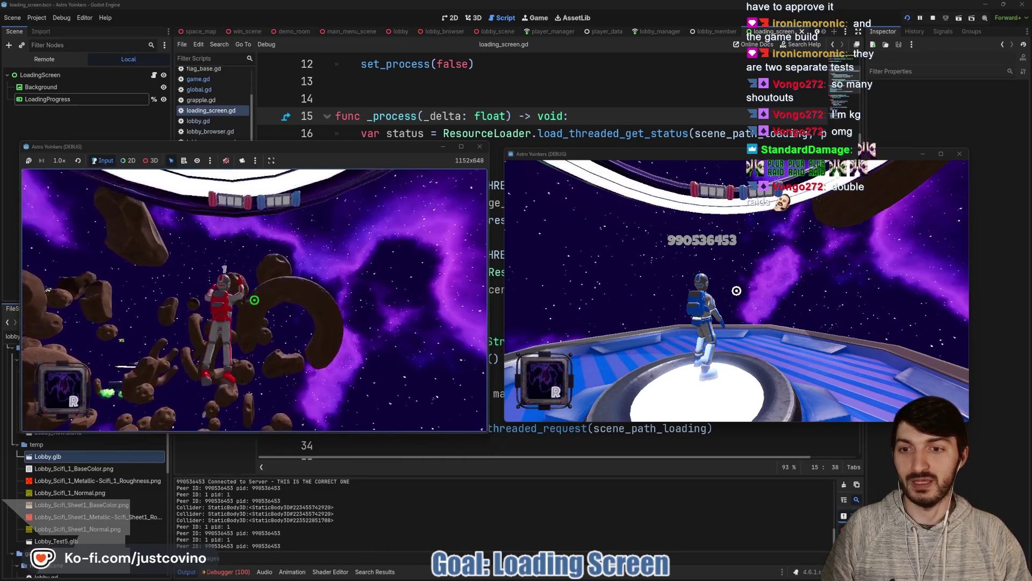
left_click(254, 299)
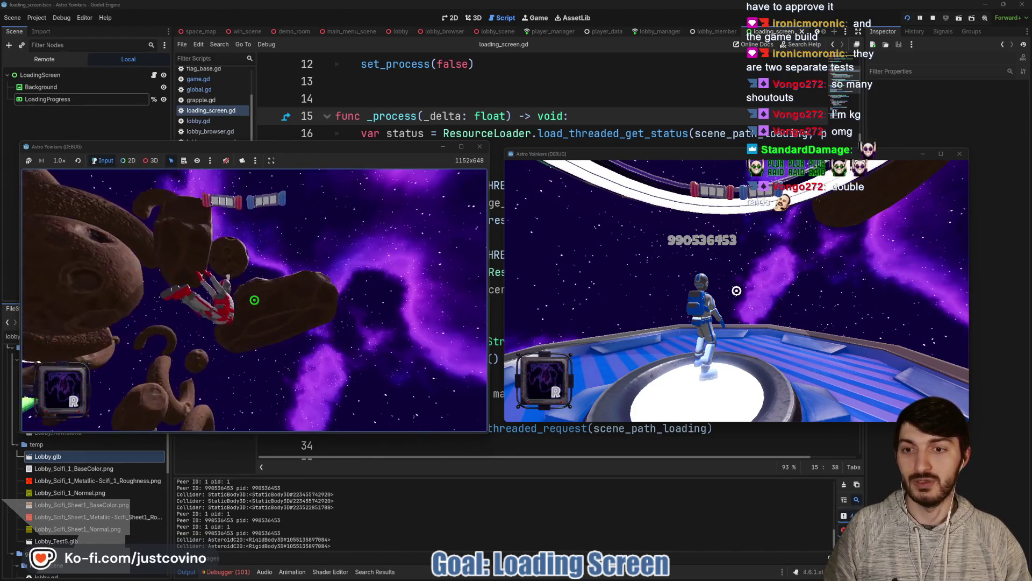
left_click(255, 299)
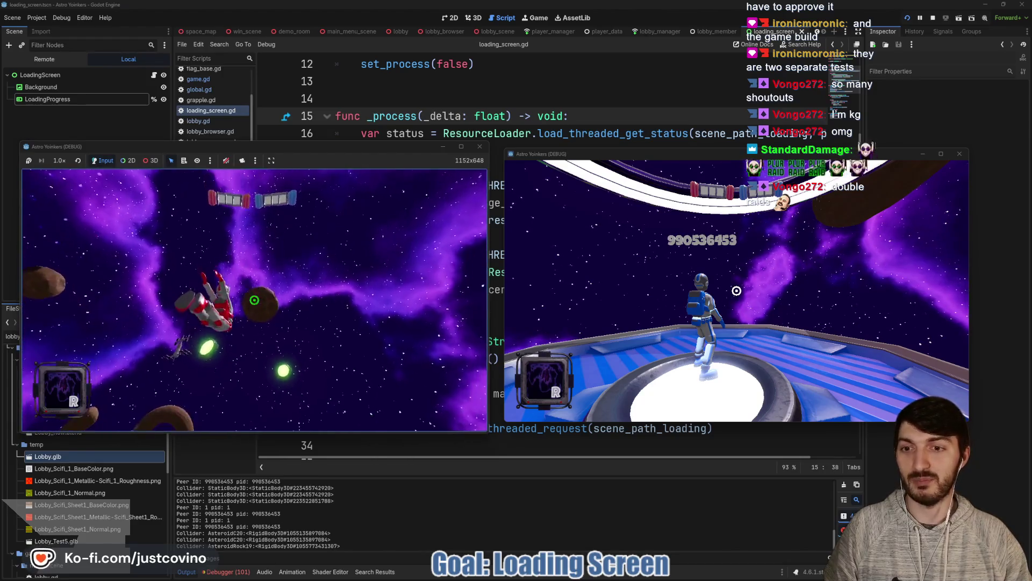
left_click(254, 299)
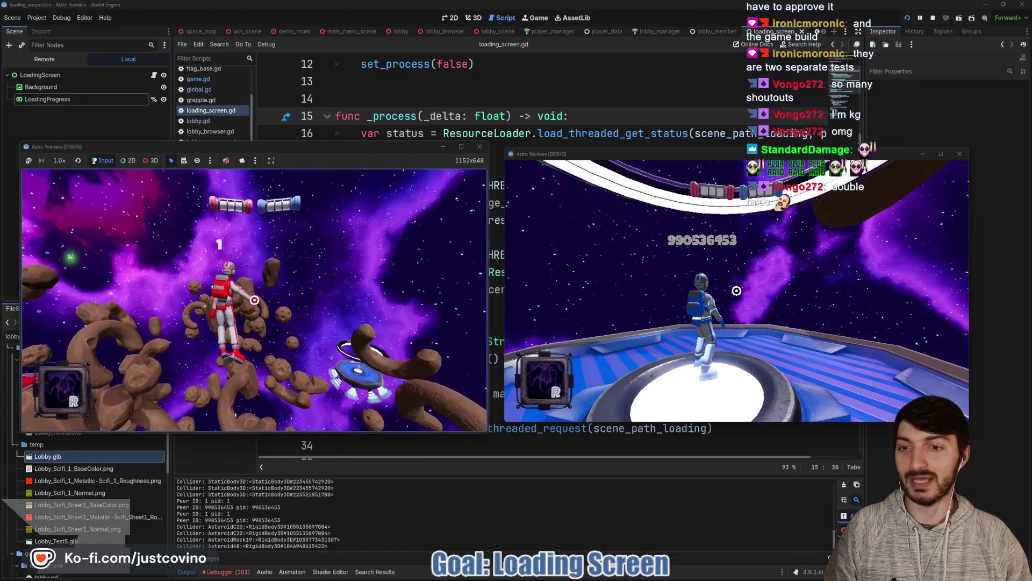
left_click(254, 299)
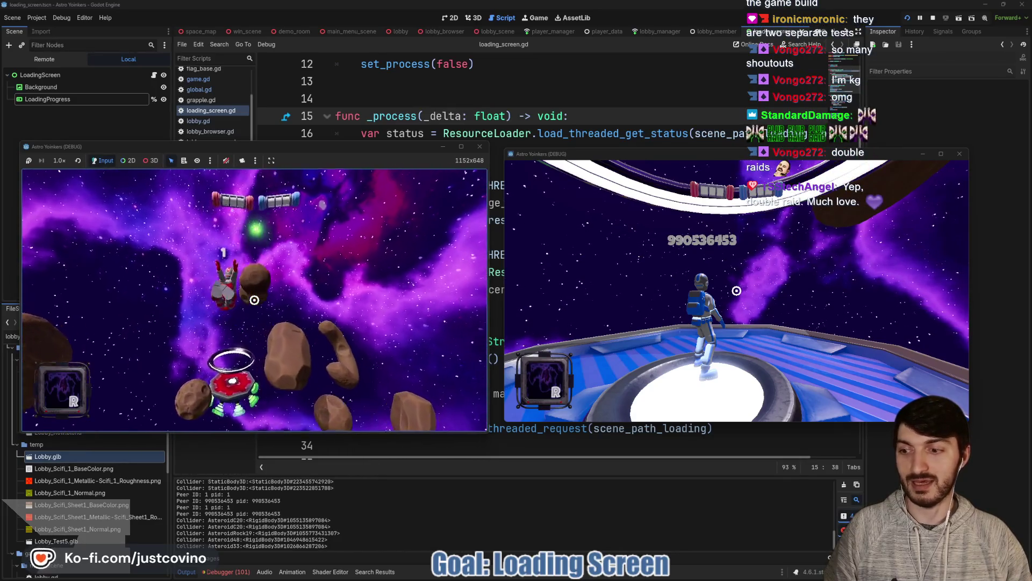
left_click(254, 300)
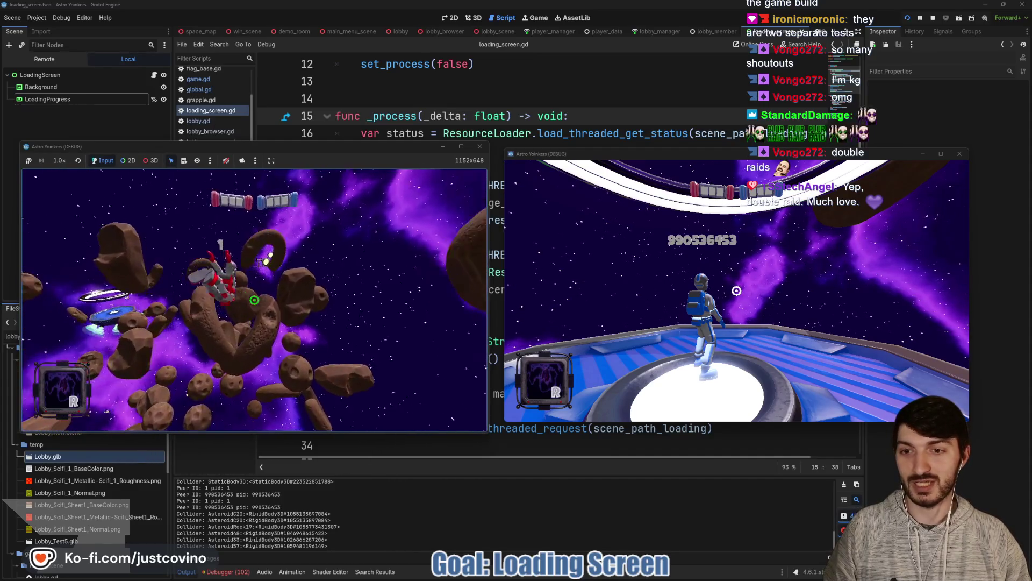
left_click(255, 300)
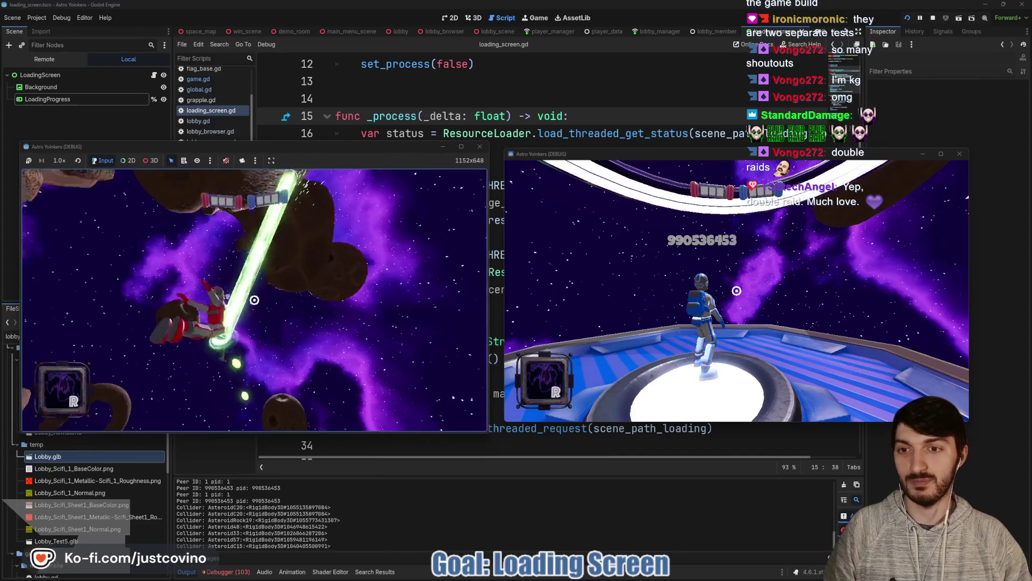
left_click(254, 299)
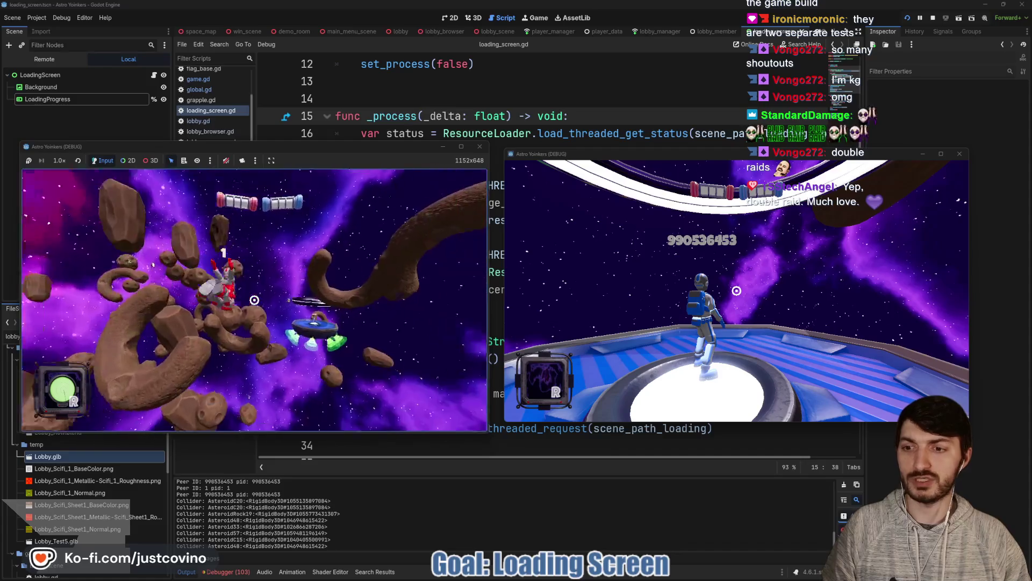
left_click(254, 299)
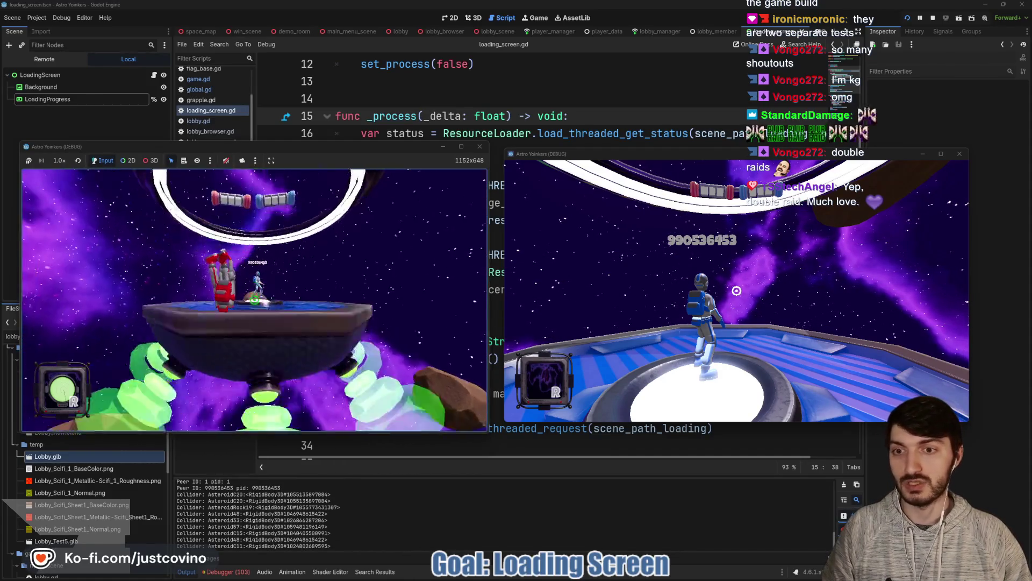
left_click(255, 299)
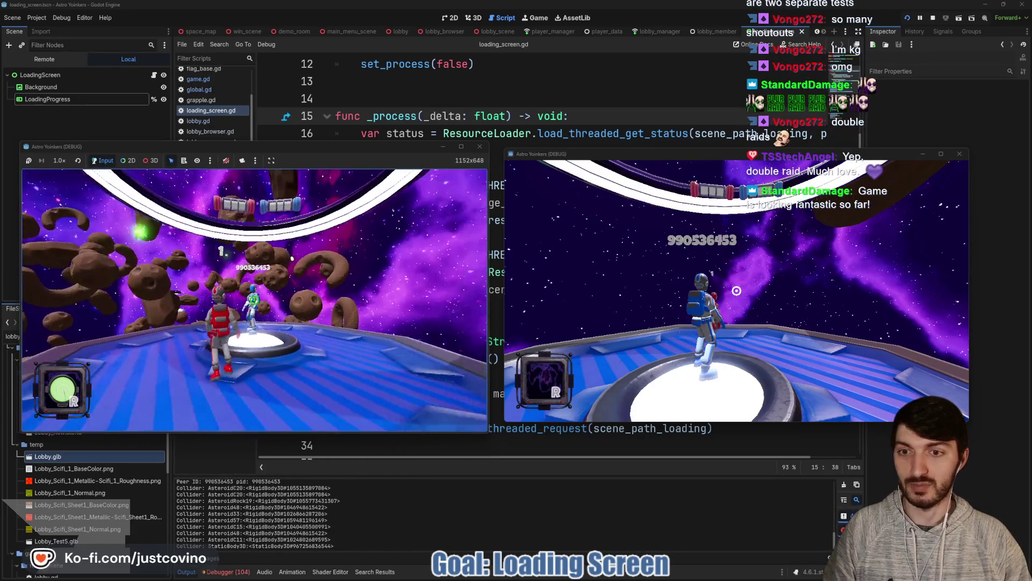
Step: Use the position scrambler, spawn an orbital strike via 'cheat_item', then stop the playtest with F8
key("r")
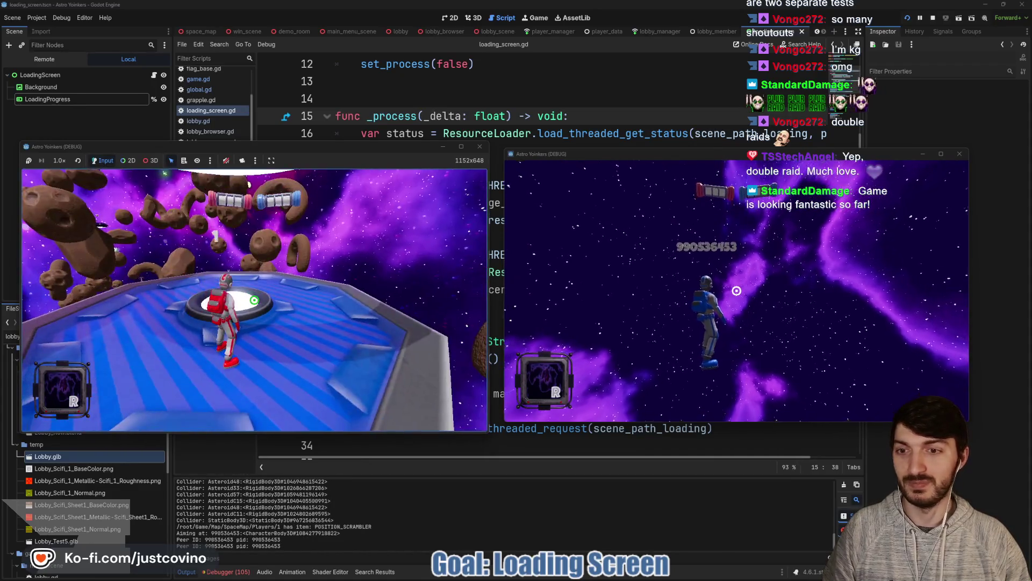
key("w")
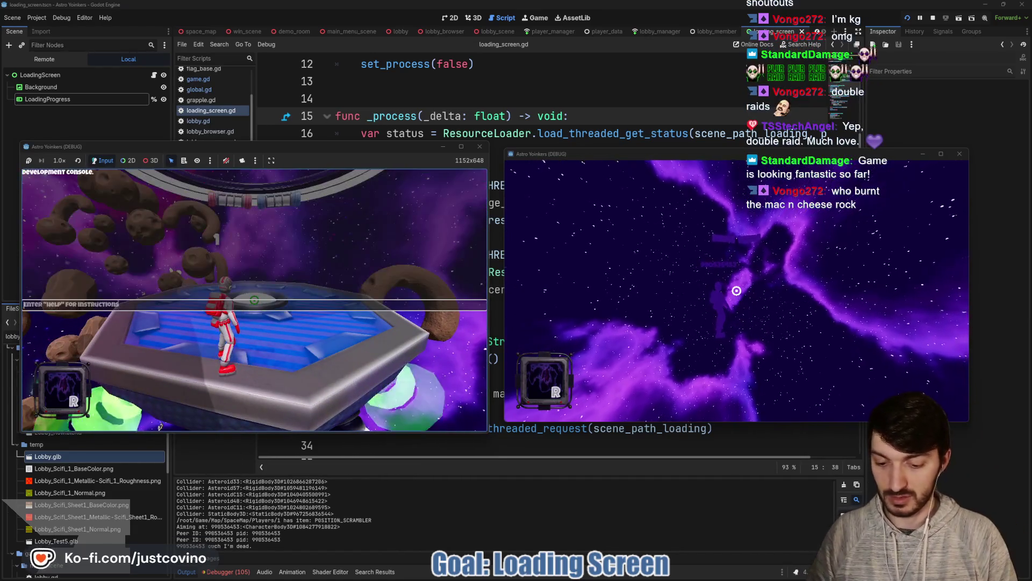
key("grave")
type("cheat_item")
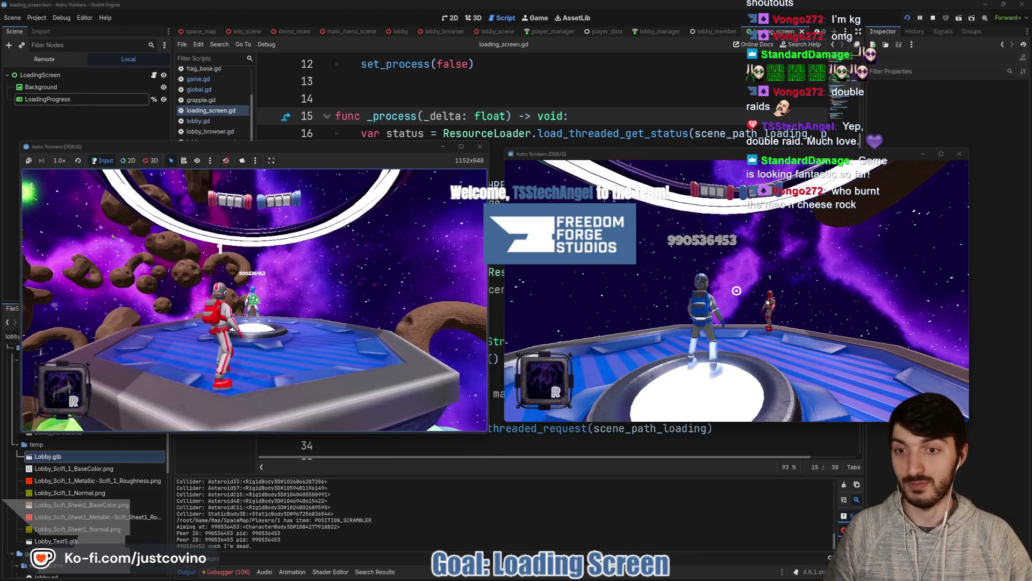
left_click(112, 236)
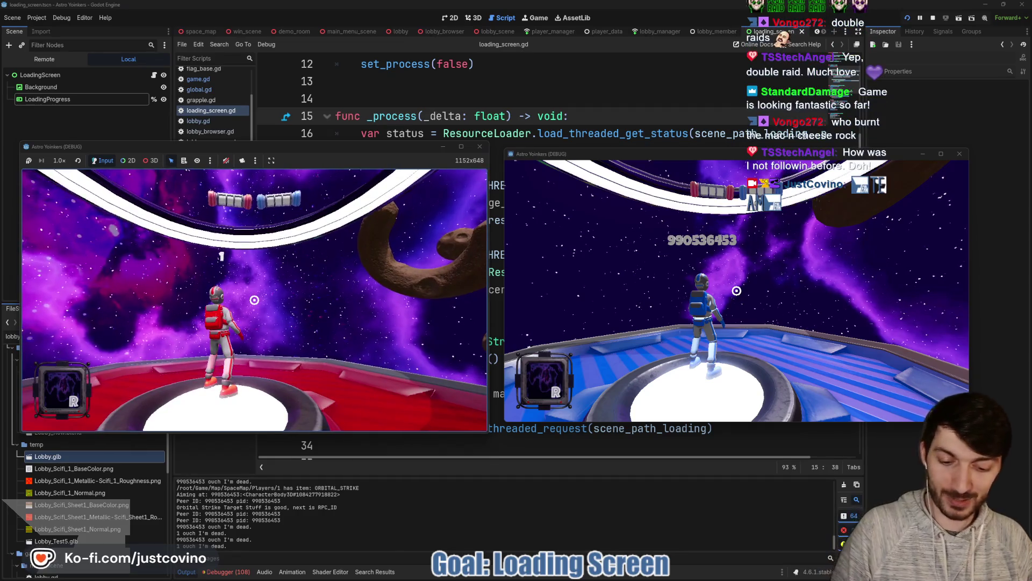
key("F8")
left_click(471, 240)
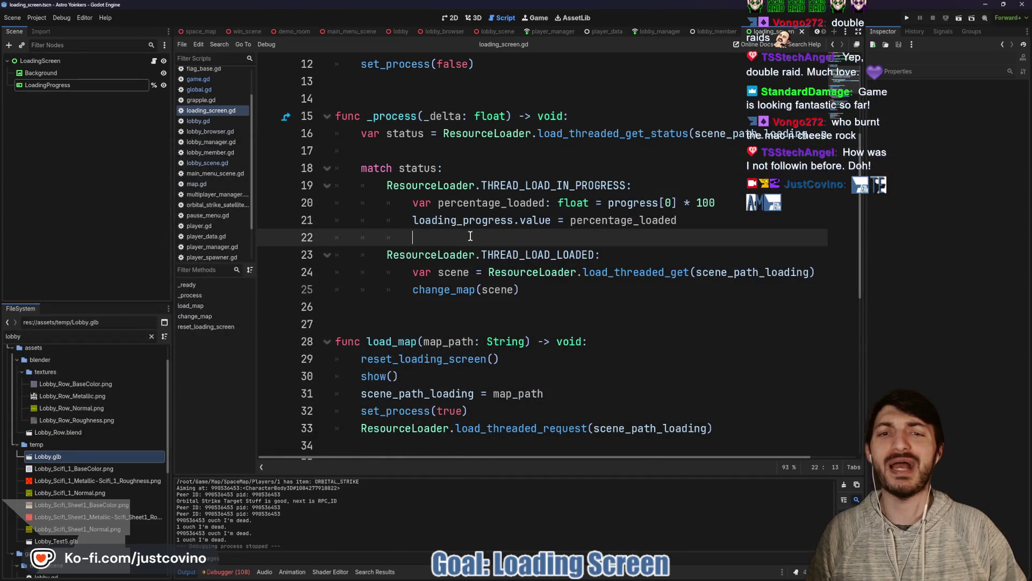
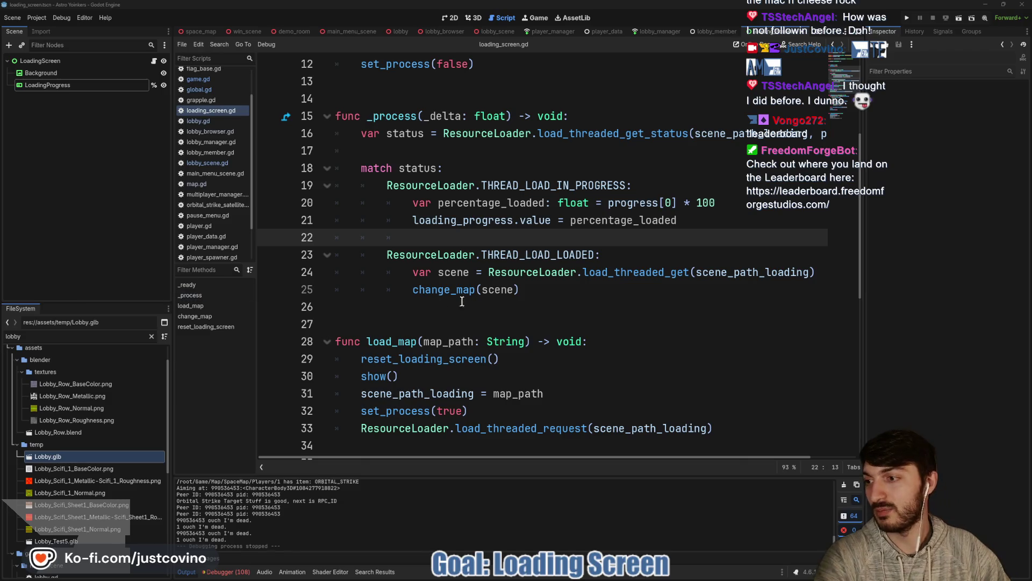
Step: Leave loading_screen.gd and bring up lobby_scene.gd from the lobby_scene tab
left_click(520, 310)
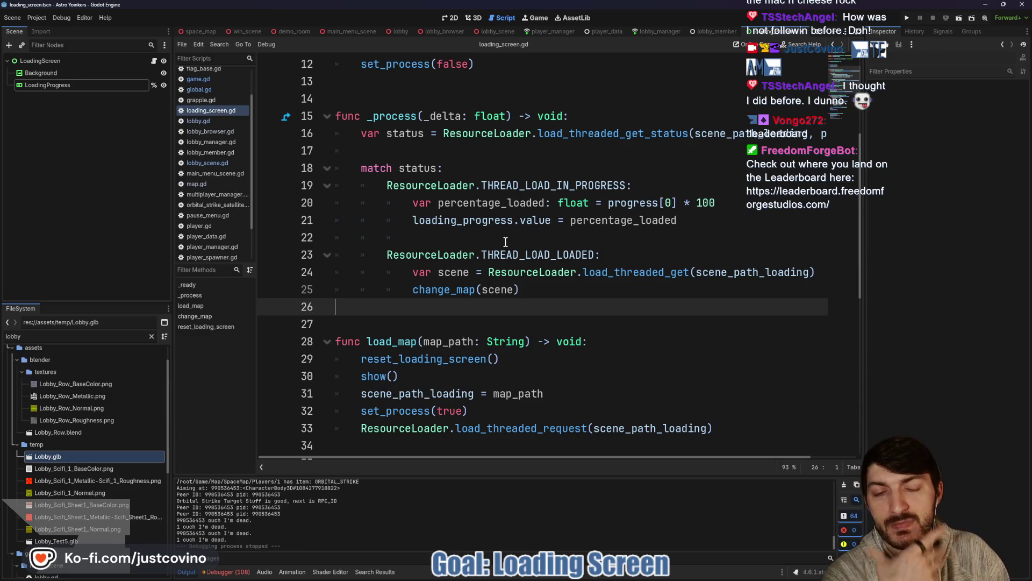
scroll(511, 246, "down", 1)
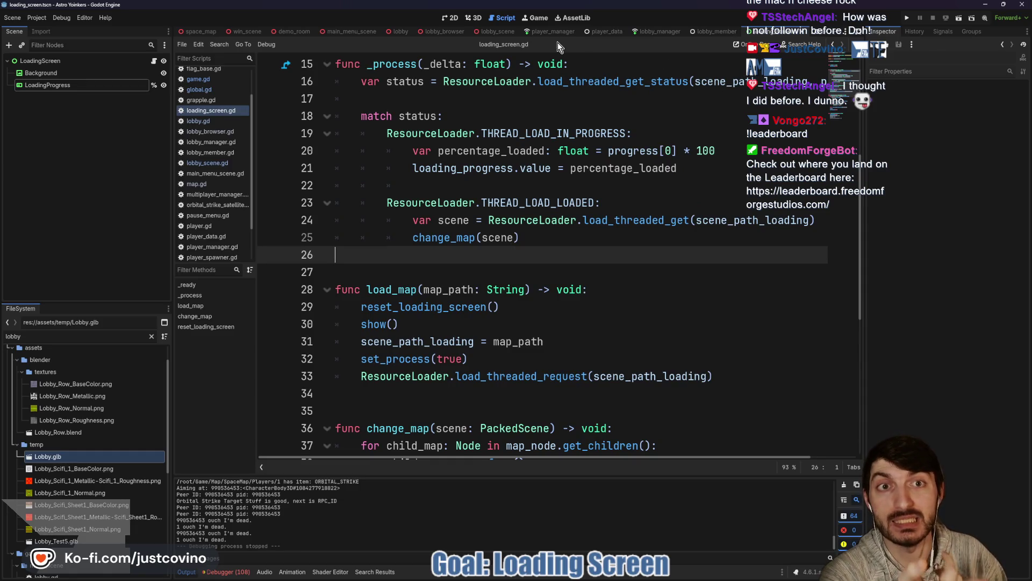
left_click(495, 33)
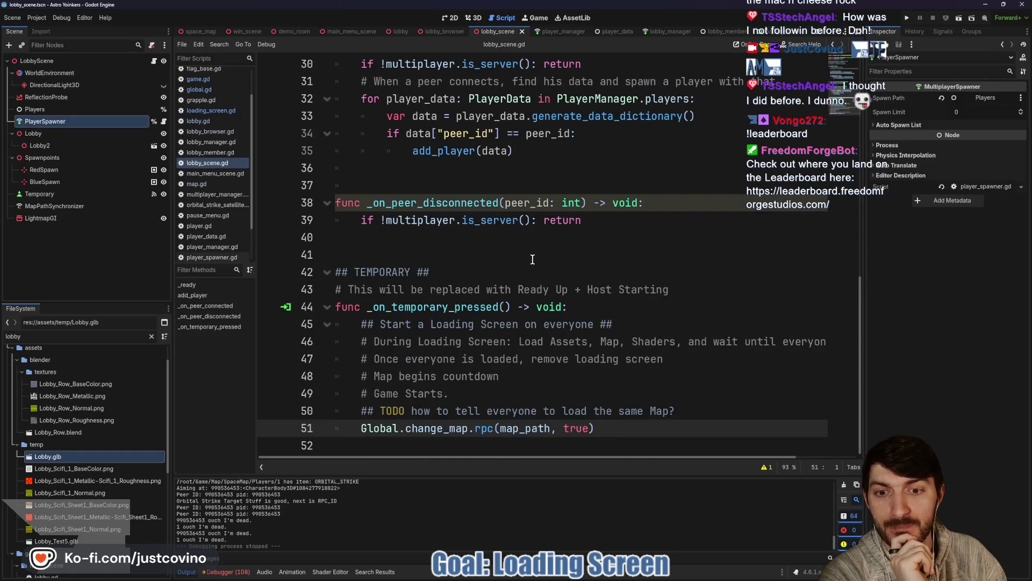
Step: Inspect the Global.change_map.rpc(map_path, true) call on line 51 and jump to its definition in global.gd
left_click_drag(594, 428, 340, 430)
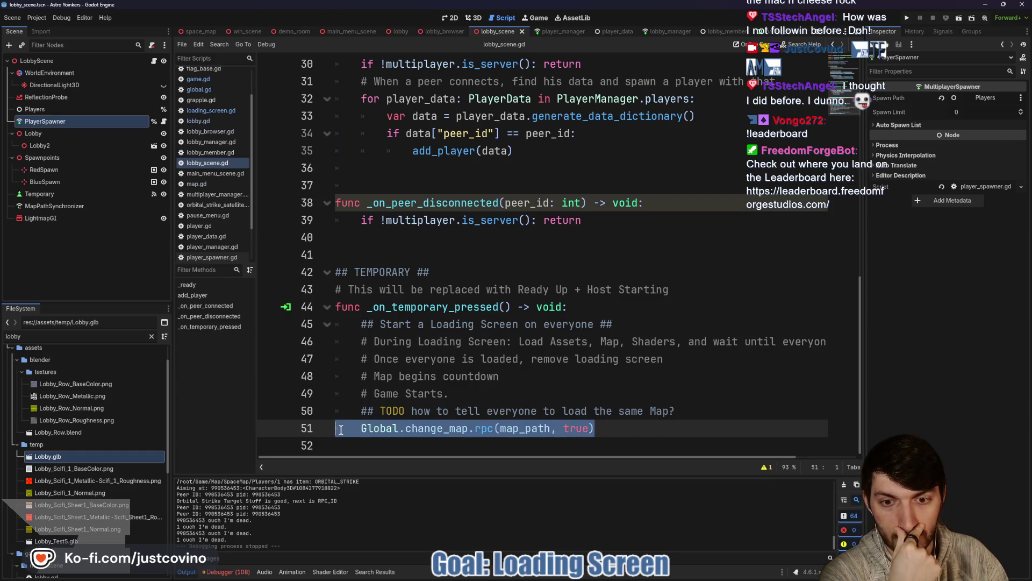
left_click(397, 430)
double_click(433, 430)
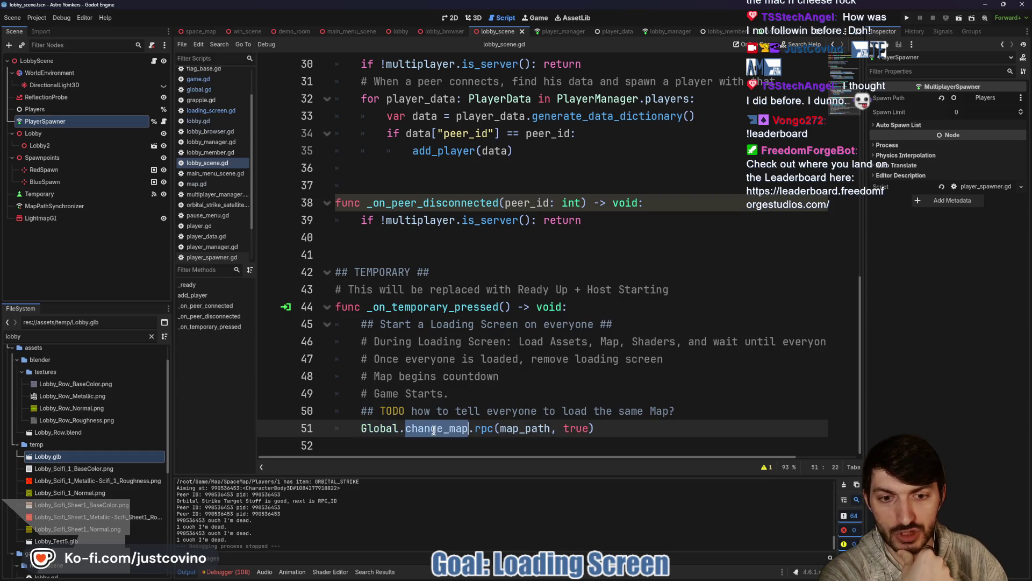
left_click_drag(563, 429, 594, 428)
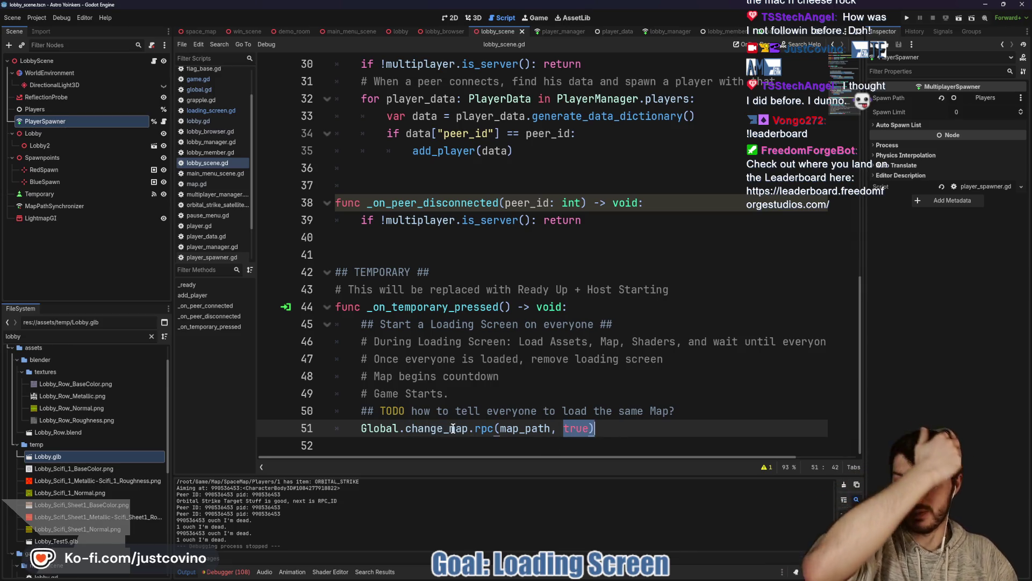
left_click(376, 434, "ctrl")
scroll(454, 352, "down", 4)
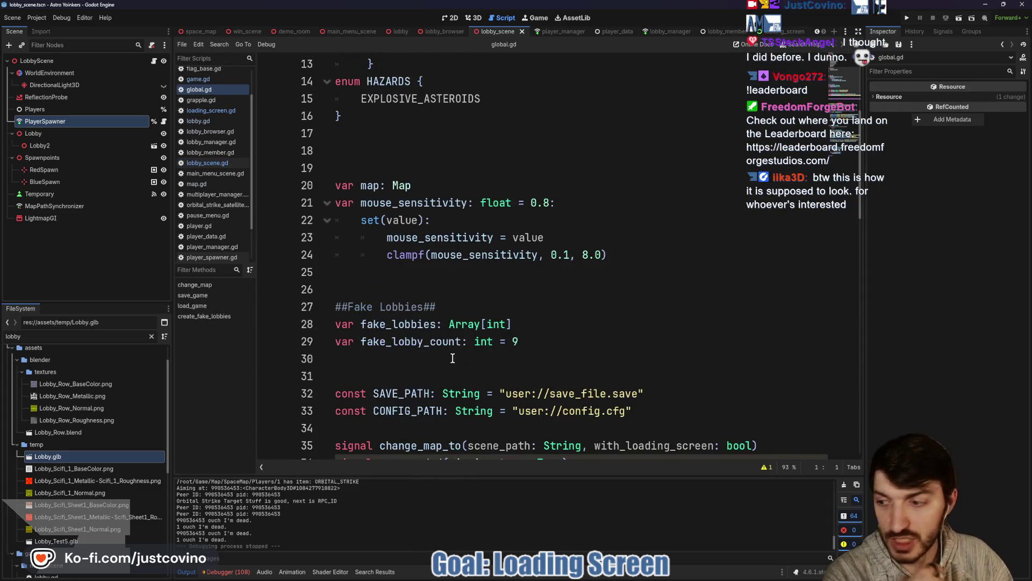
scroll(458, 346, "down", 1)
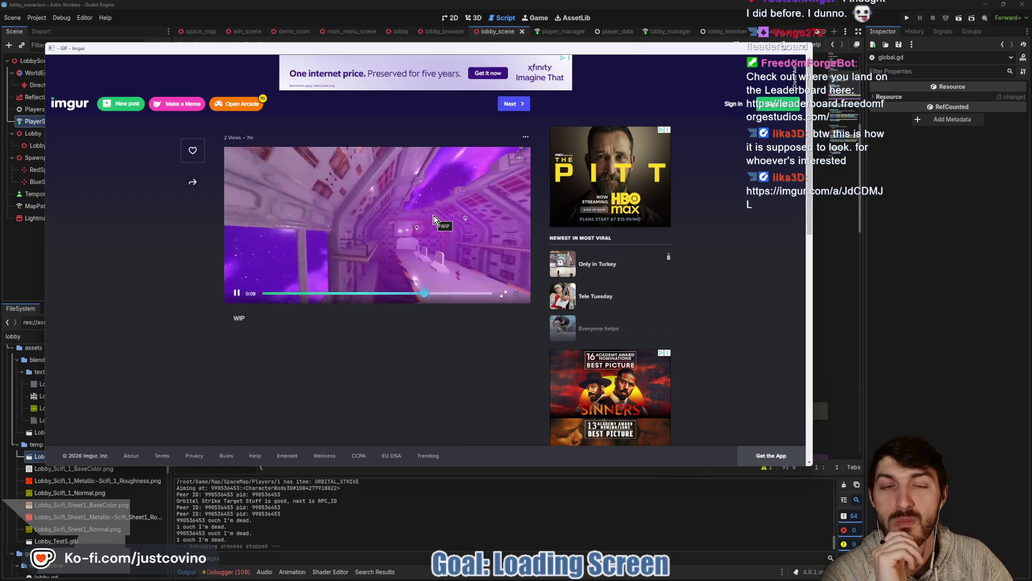
left_click(807, 48)
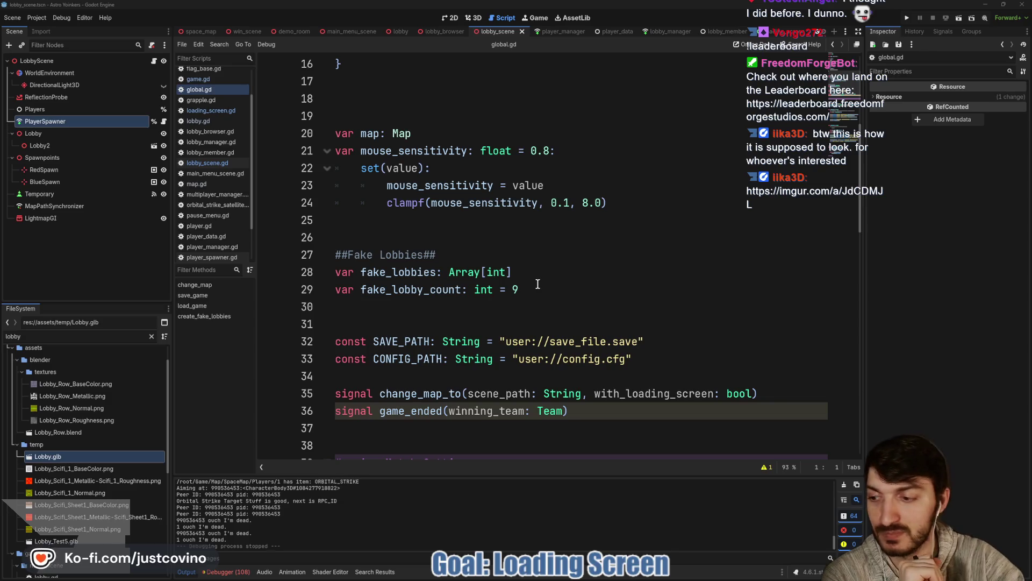
scroll(537, 284, "down", 3)
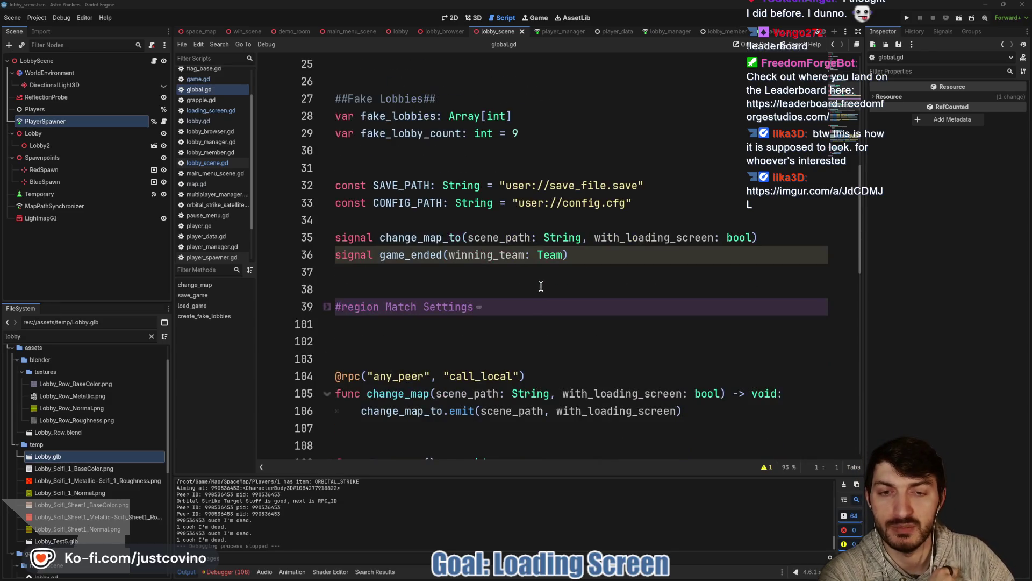
scroll(522, 269, "down", 1)
double_click(411, 182)
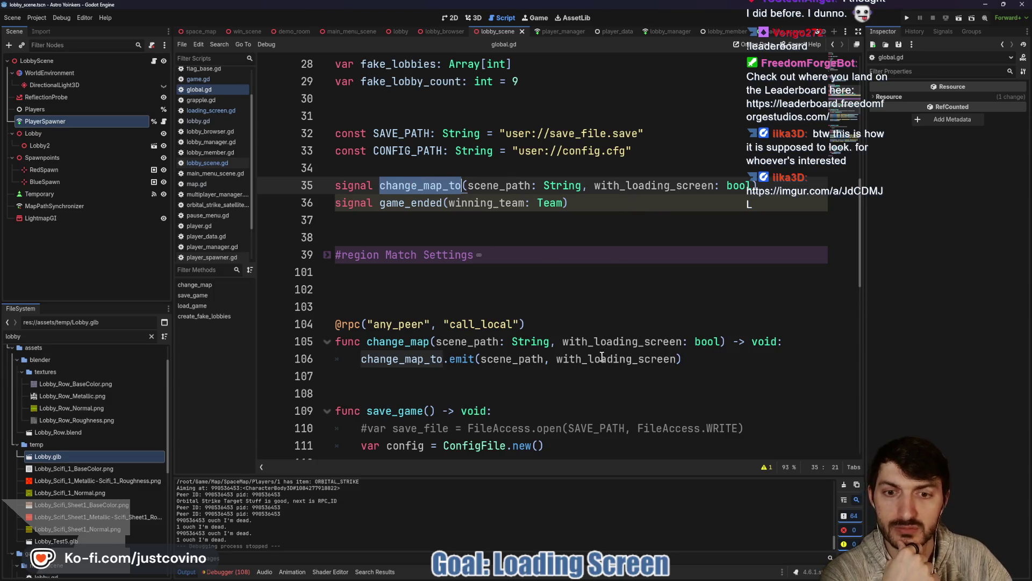
double_click(410, 359)
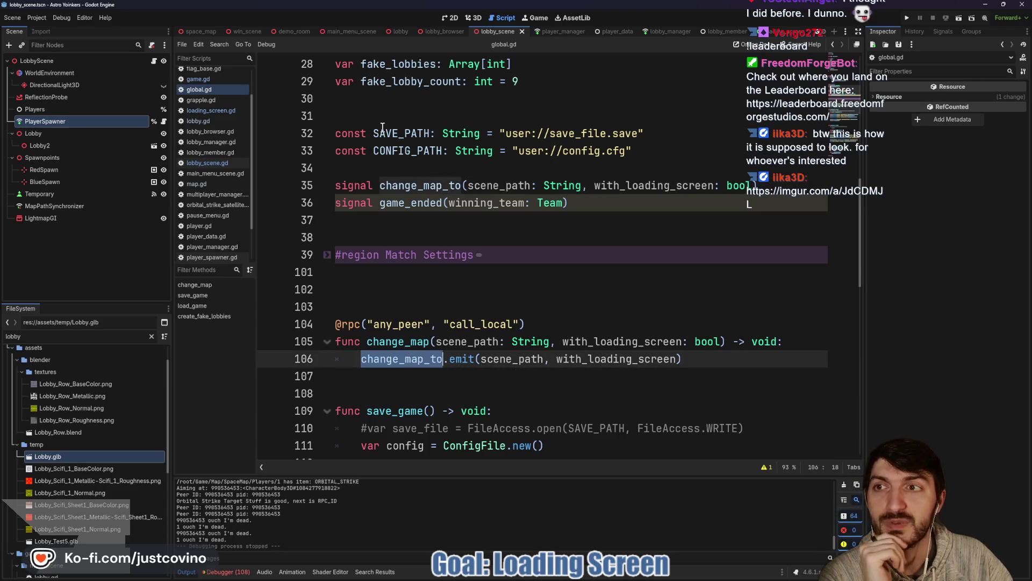
scroll(201, 33, "up", 2)
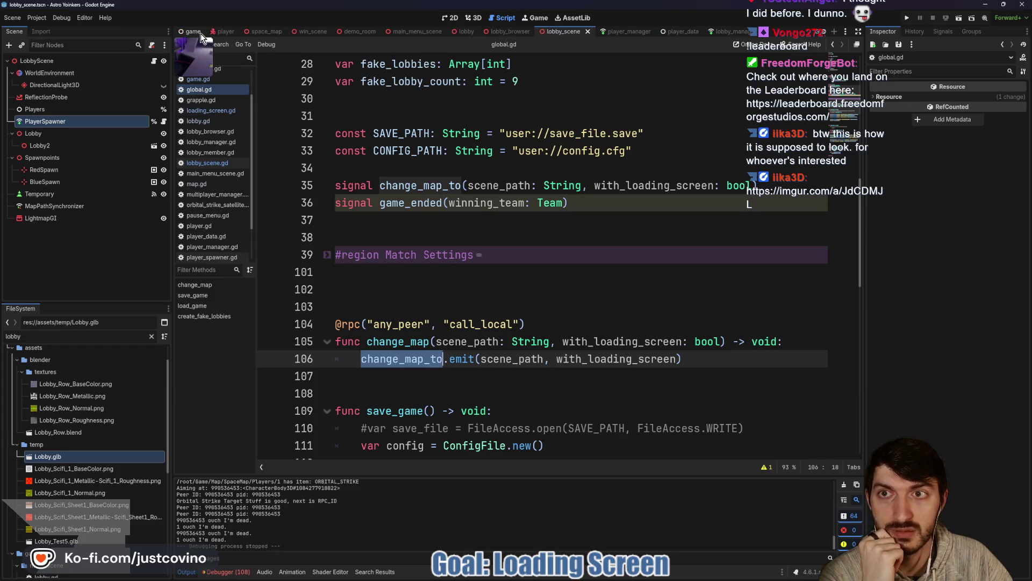
Step: Open game.gd and inspect _on_change_map, which calls loading_screen.load_map when with_loading_screen is true
left_click(199, 32)
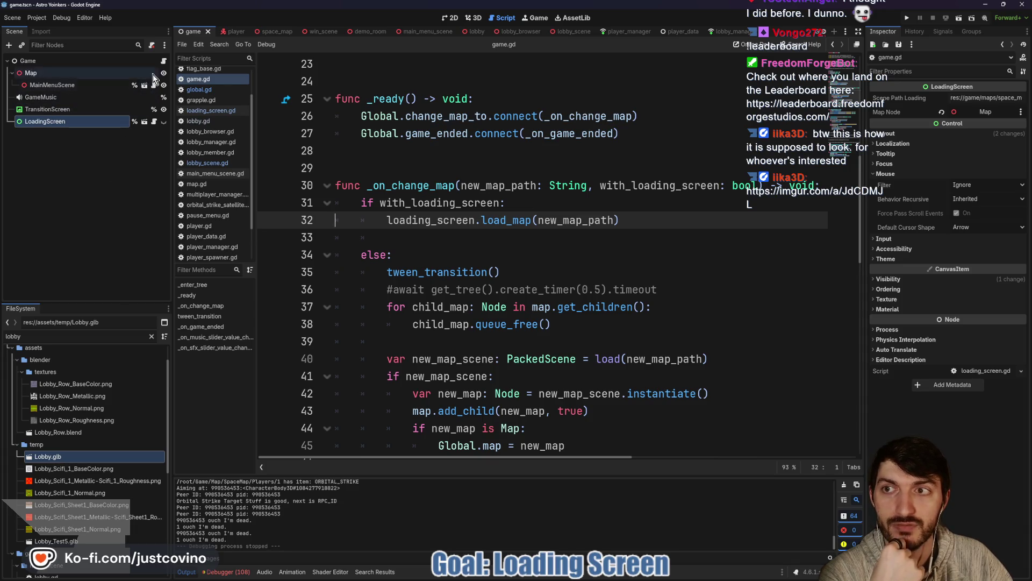
double_click(432, 186)
double_click(712, 185)
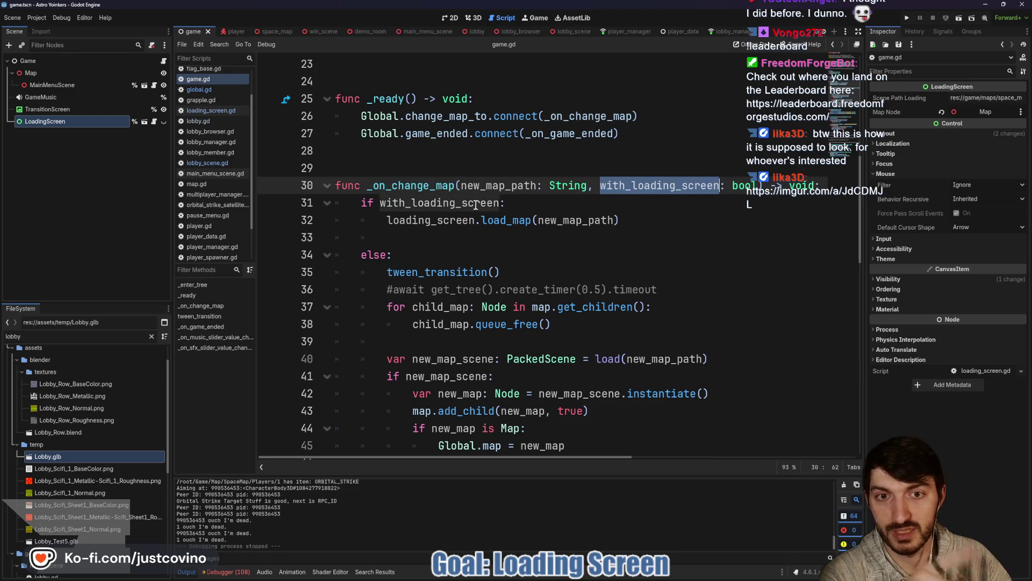
double_click(493, 202)
double_click(449, 220)
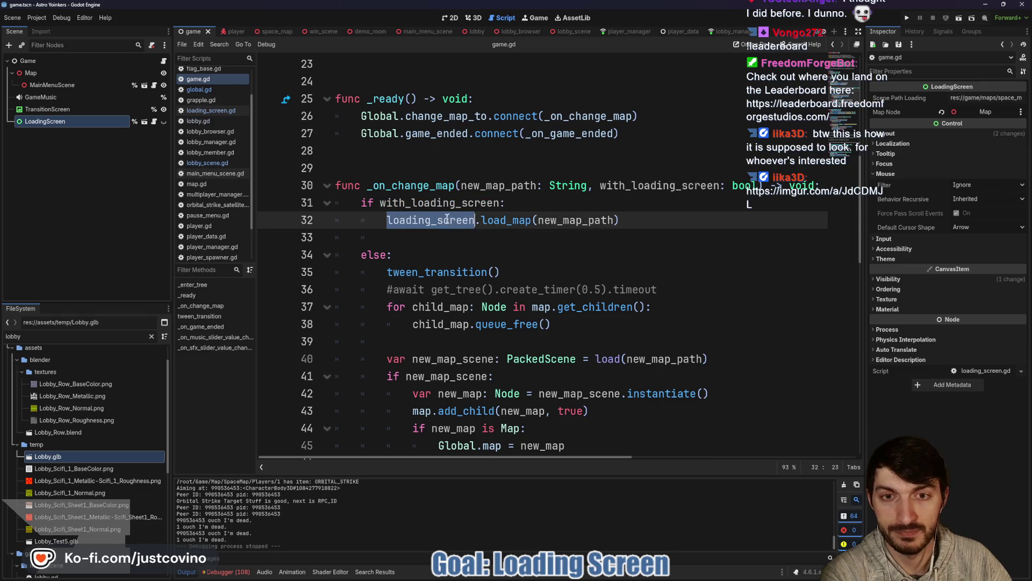
double_click(512, 220)
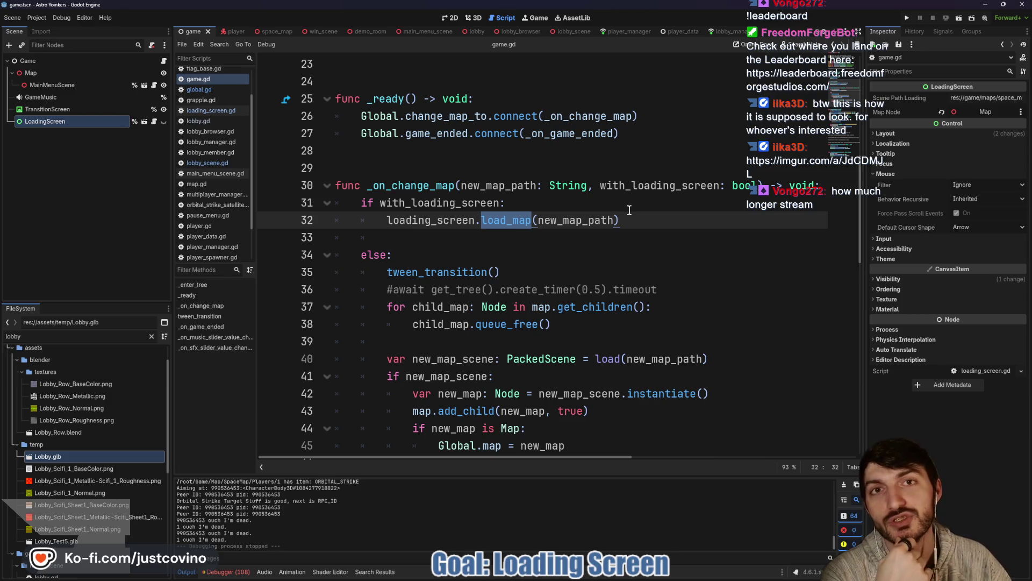
left_click(638, 222)
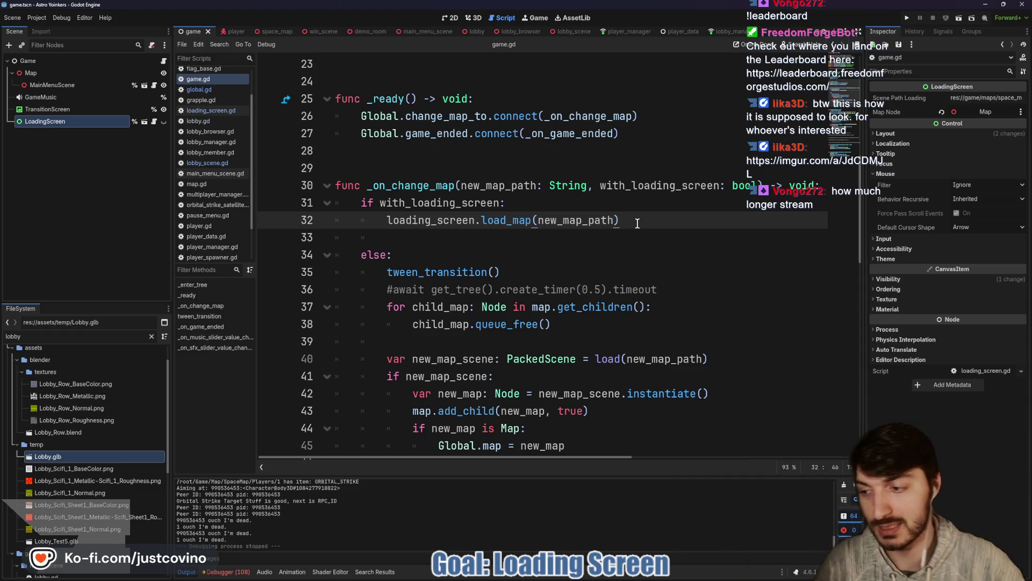
key("Down")
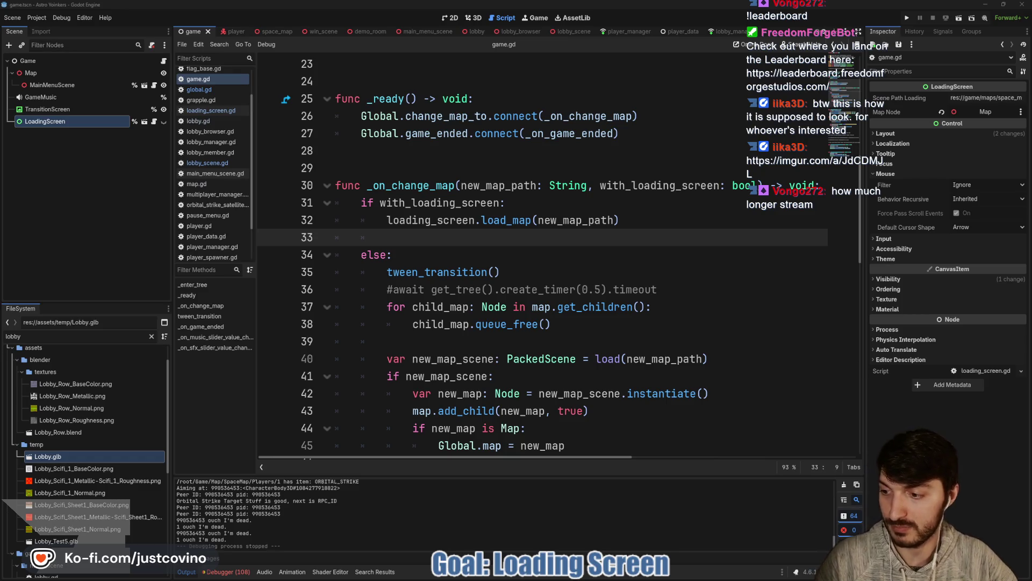
left_click(611, 341)
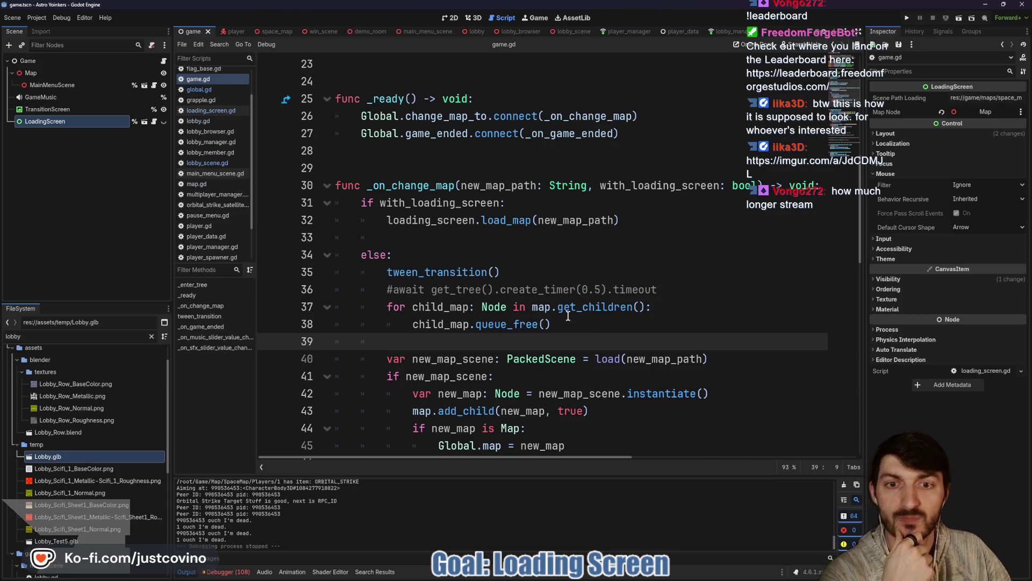
scroll(580, 326, "up", 1)
scroll(602, 334, "down", 1)
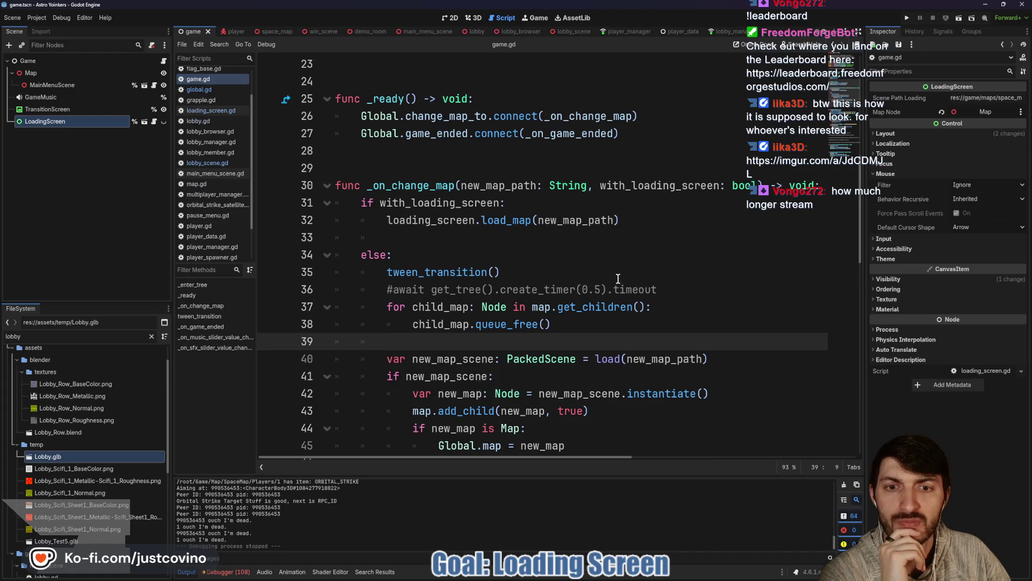
double_click(528, 278)
scroll(528, 278, "down", 6)
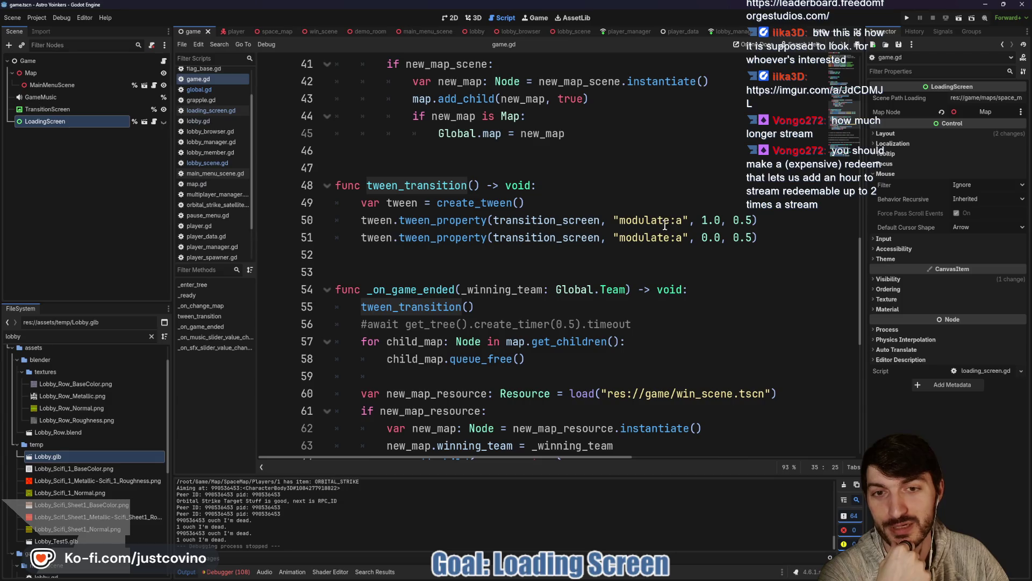
mouse_move(582, 221)
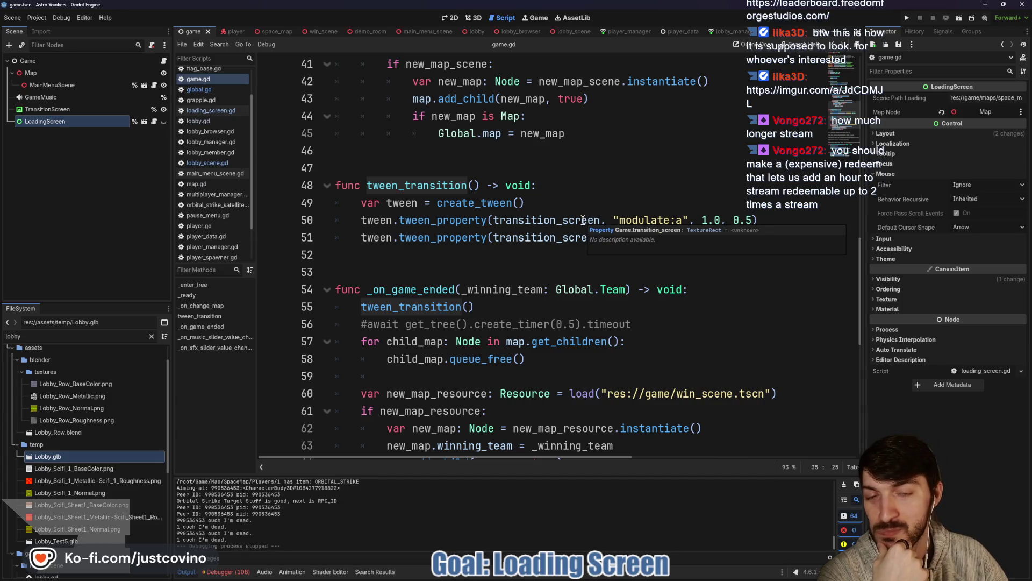
left_click(566, 207)
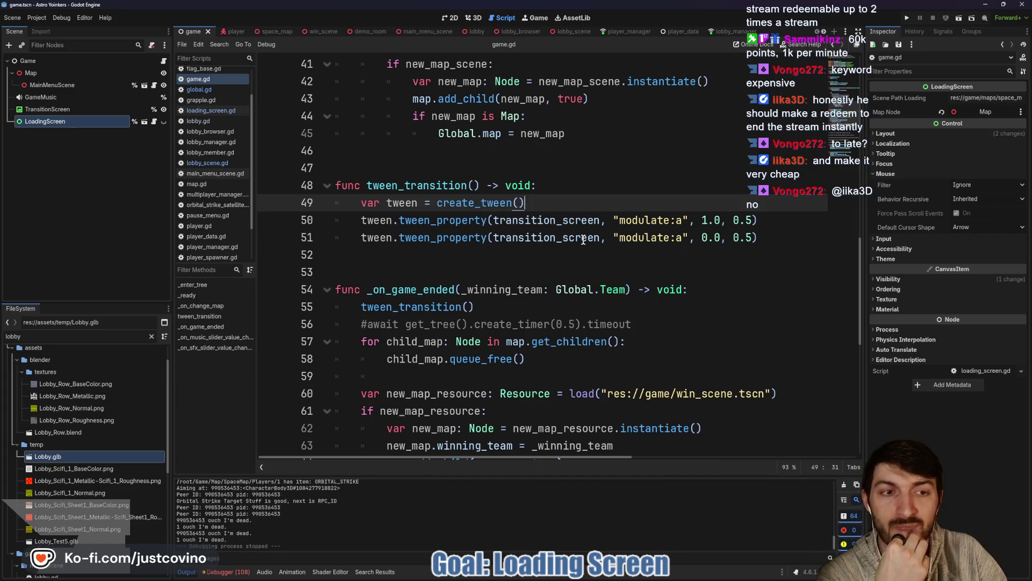
Step: Append .from(0.0) to the fade-in tween_property on line 50 of game.gd
scroll(584, 253, "up", 1)
scroll(586, 263, "up", 2)
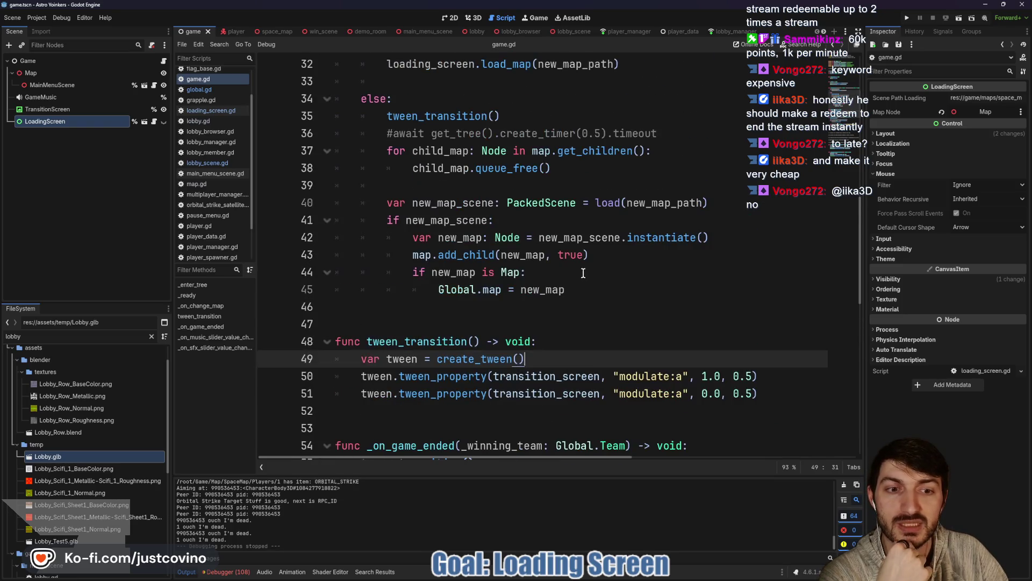
left_click(766, 376)
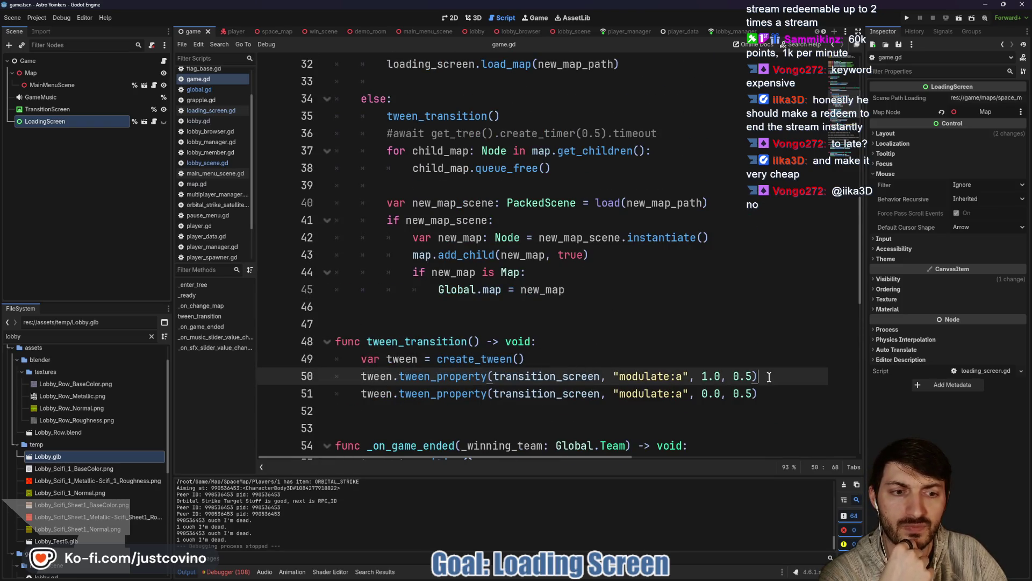
scroll(601, 354, "down", 2)
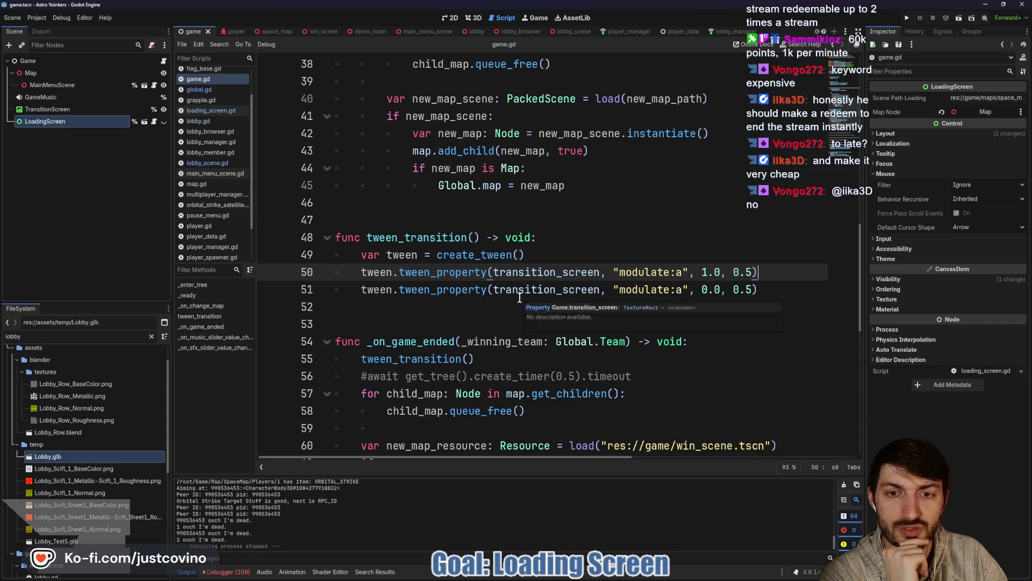
scroll(520, 297, "down", 1)
scroll(603, 260, "down", 1)
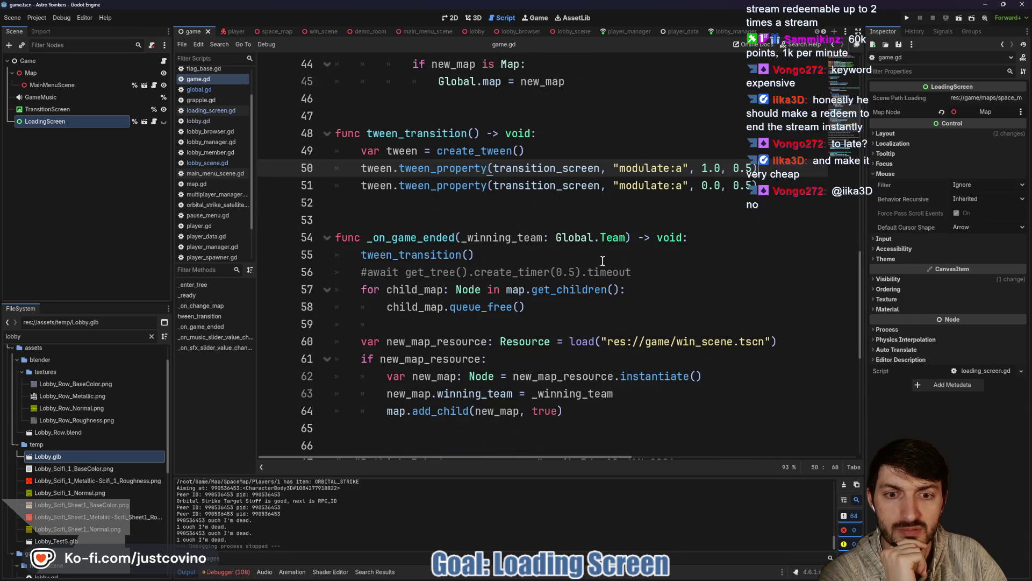
scroll(603, 261, "down", 4)
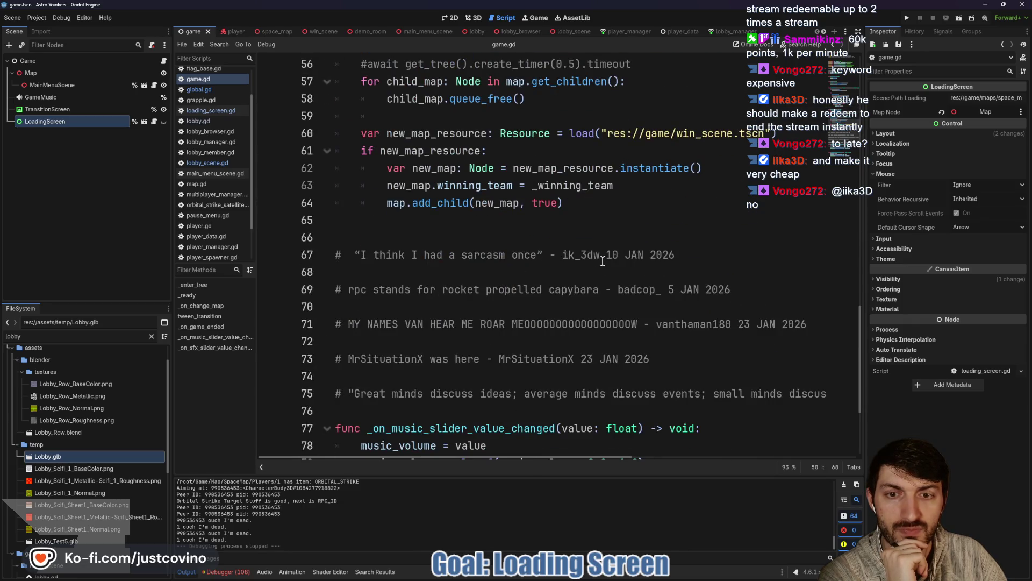
scroll(602, 261, "up", 4)
double_click(430, 256)
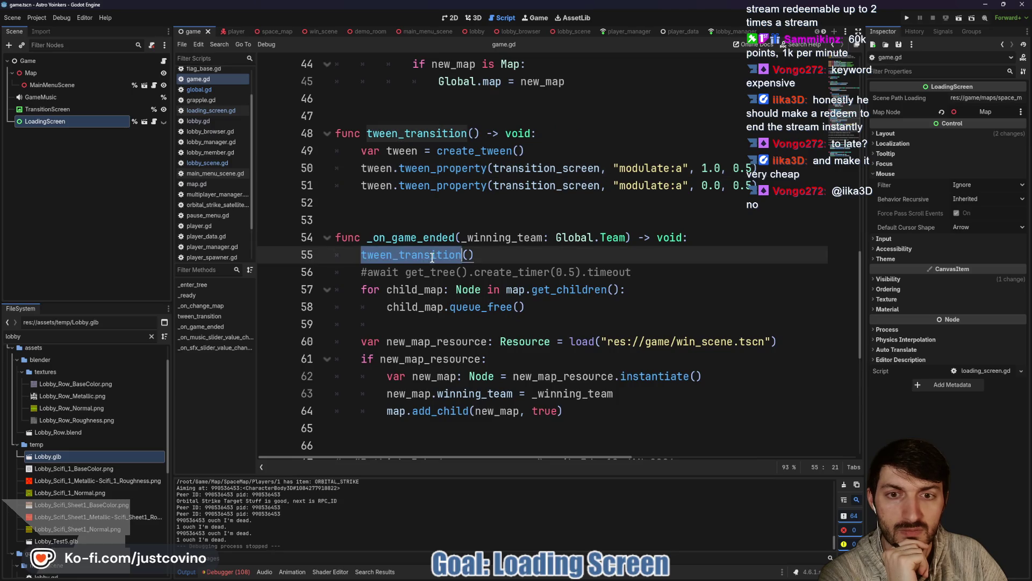
left_click(774, 173)
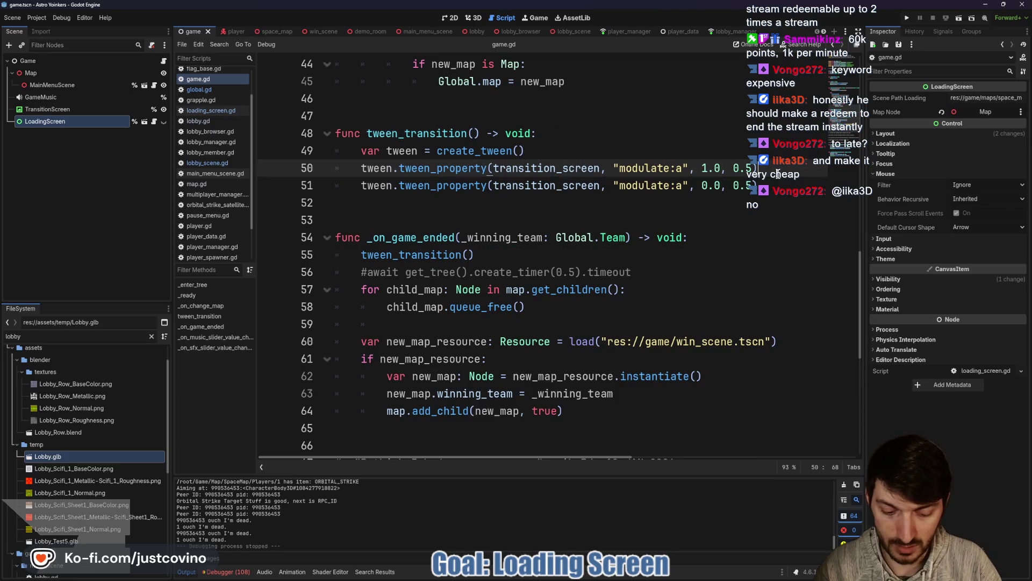
type(".from")
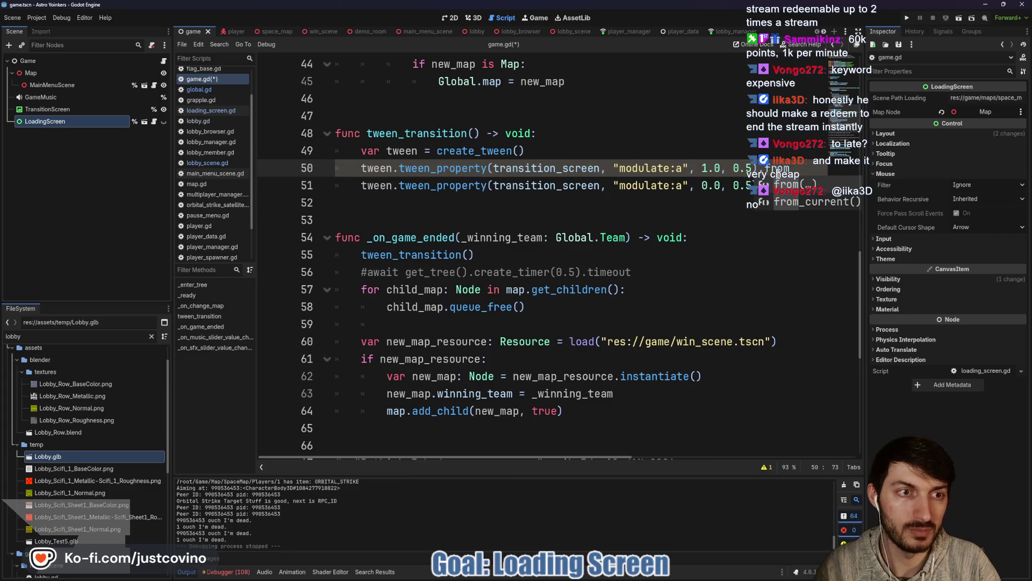
key("Return")
type("0.0")
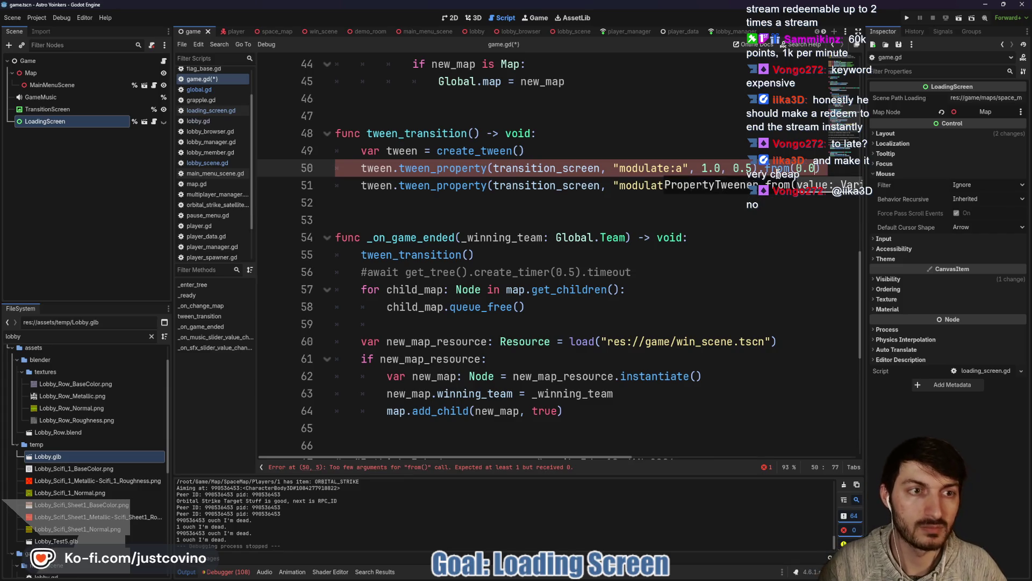
Step: Try .from(1.0) on line 51's fade-out tween, then remove it and save game.gd
left_click(777, 185)
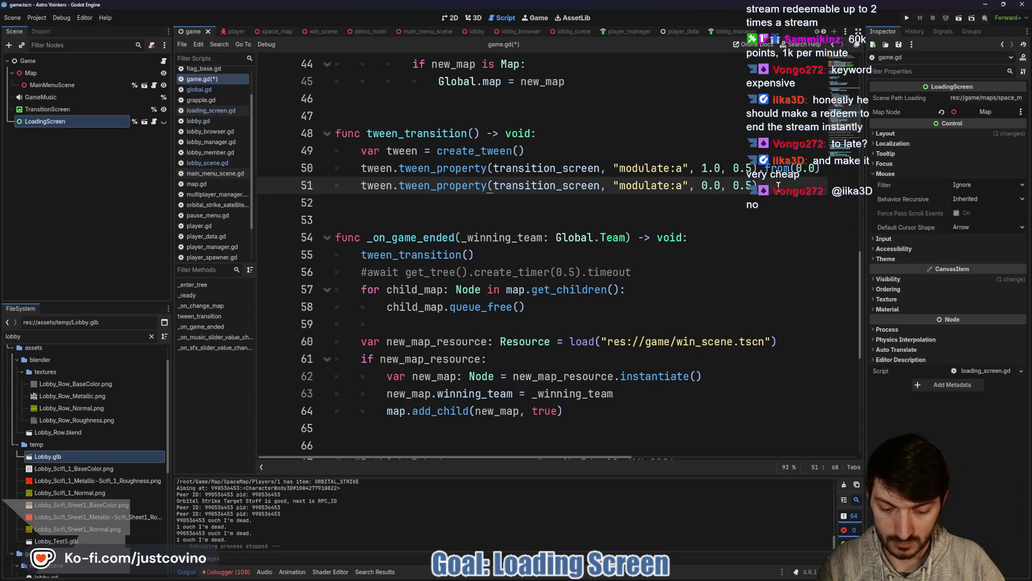
type(".from")
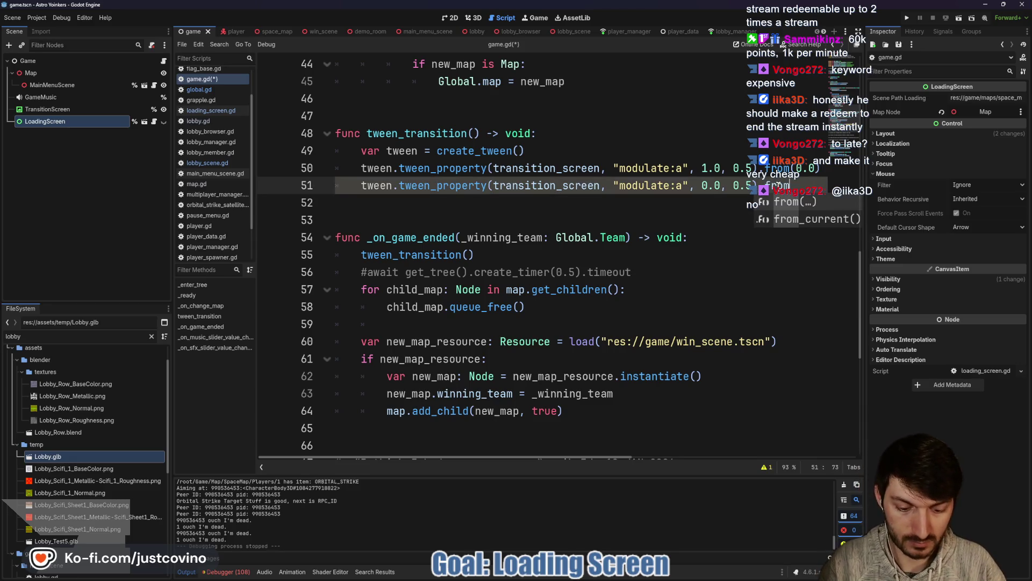
key("Return")
type("1.0")
left_click(715, 146)
key("ctrl+s")
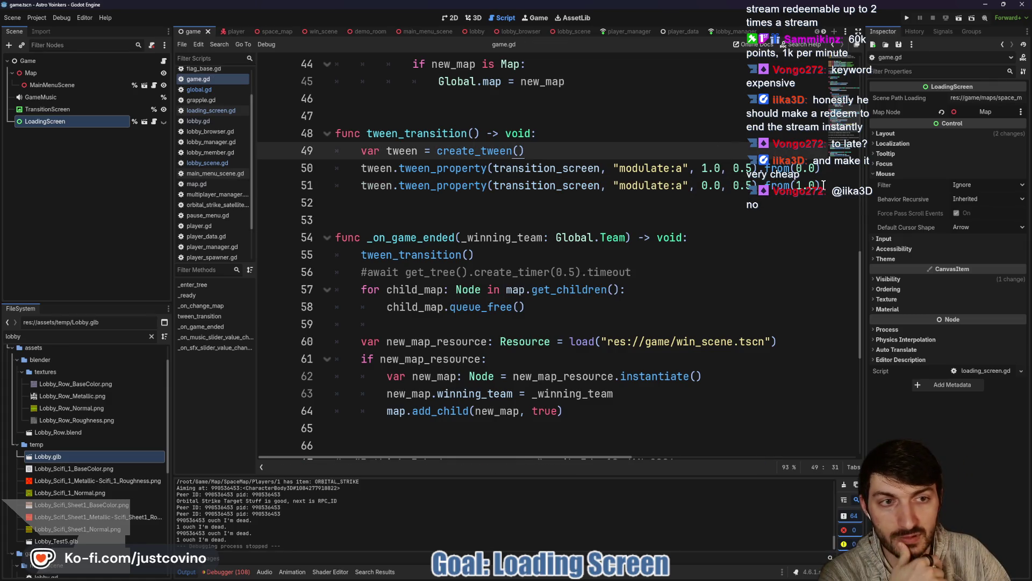
left_click_drag(823, 185, 777, 181)
key("BackSpace")
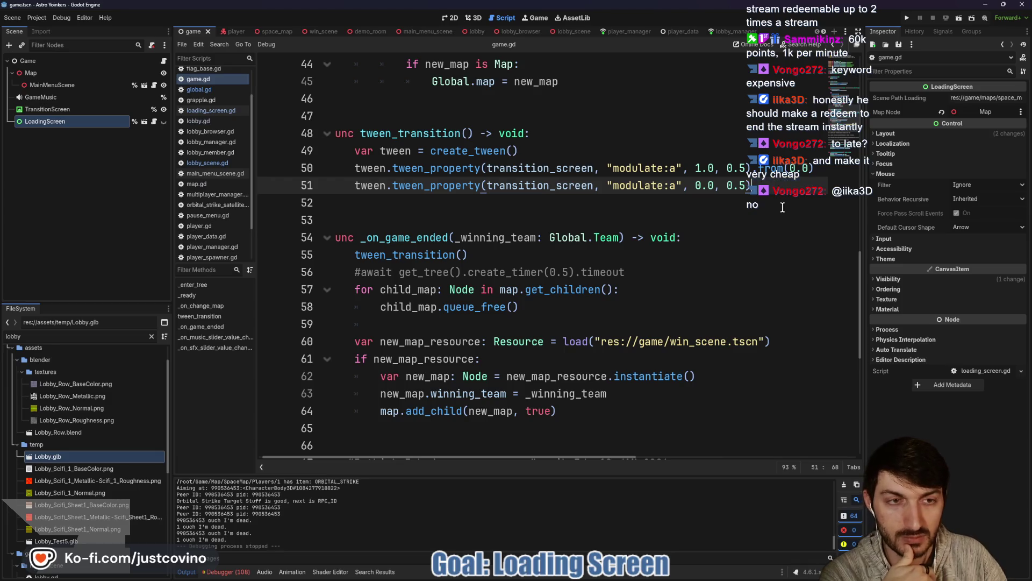
key("ctrl+s")
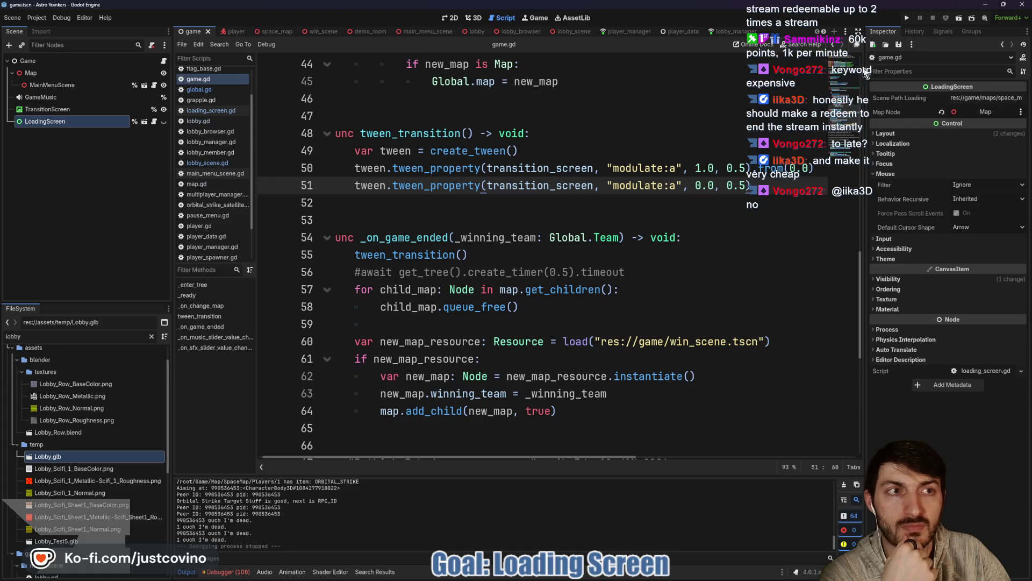
Step: Review the loading_screen.load_map call on line 32, then return to lobby_scene.gd
scroll(545, 195, "up", 5)
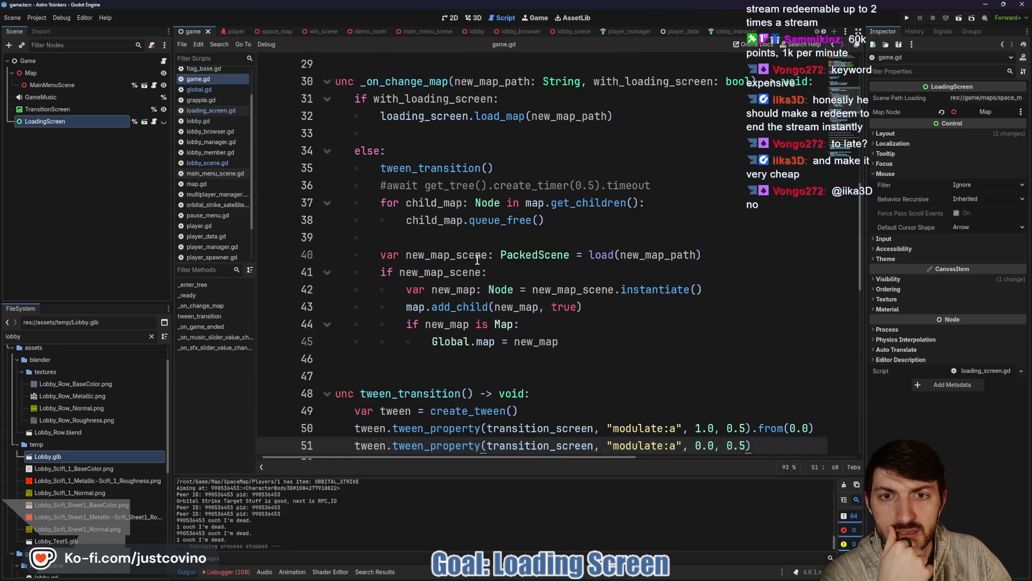
scroll(472, 236, "up", 1)
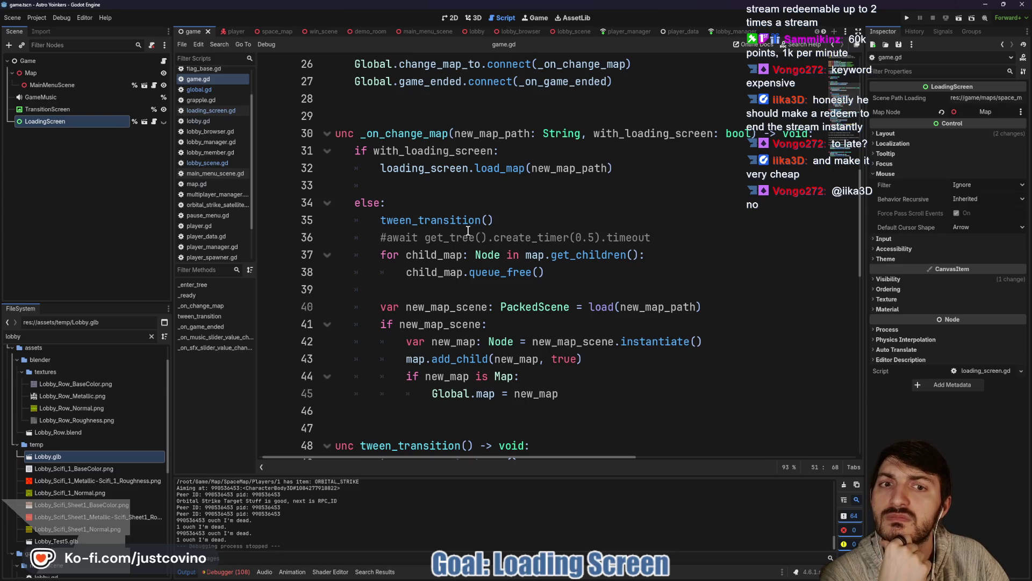
scroll(467, 230, "down", 1)
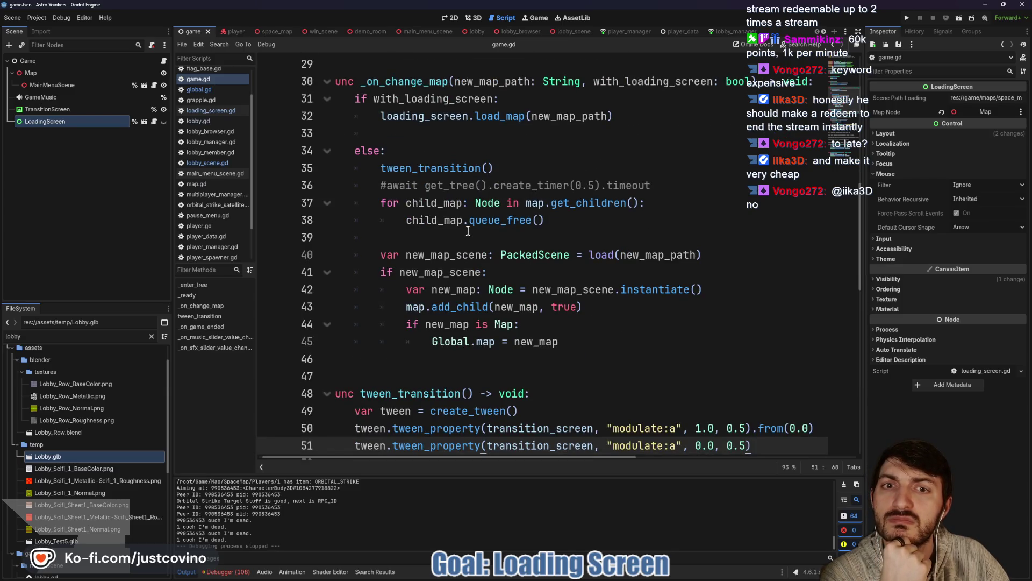
scroll(468, 230, "down", 1)
scroll(688, 328, "up", 3)
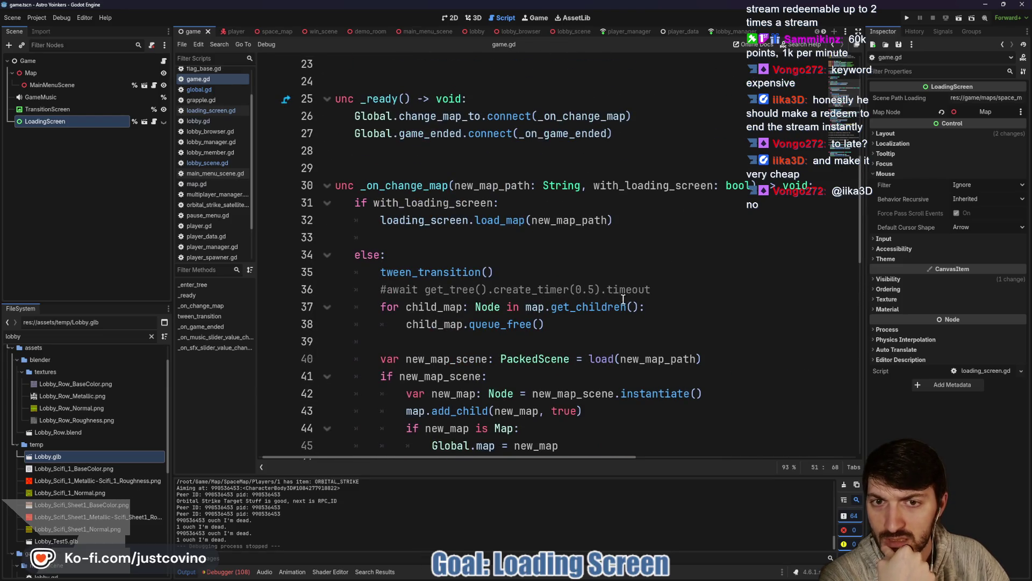
triple_click(600, 226)
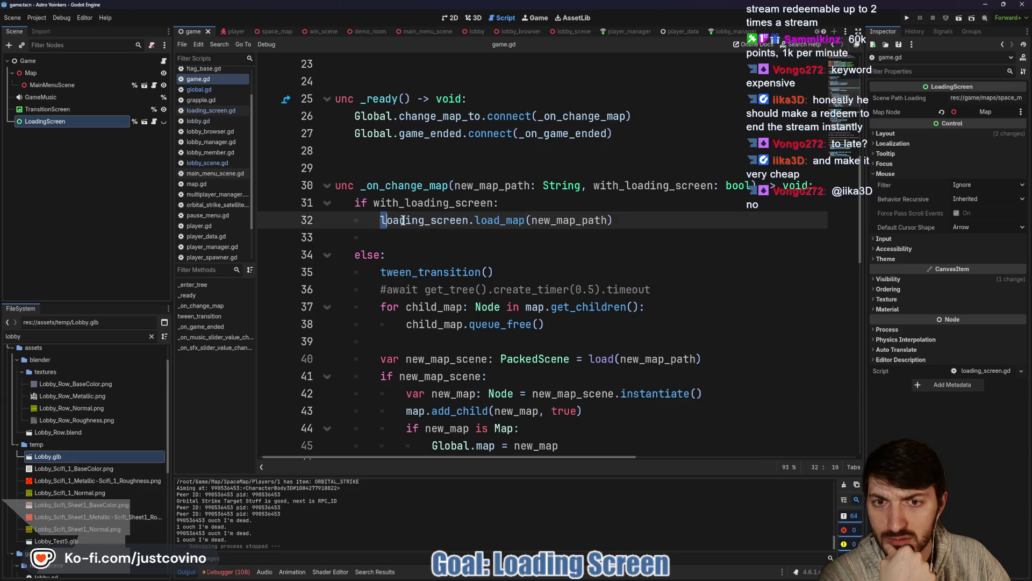
left_click(489, 218)
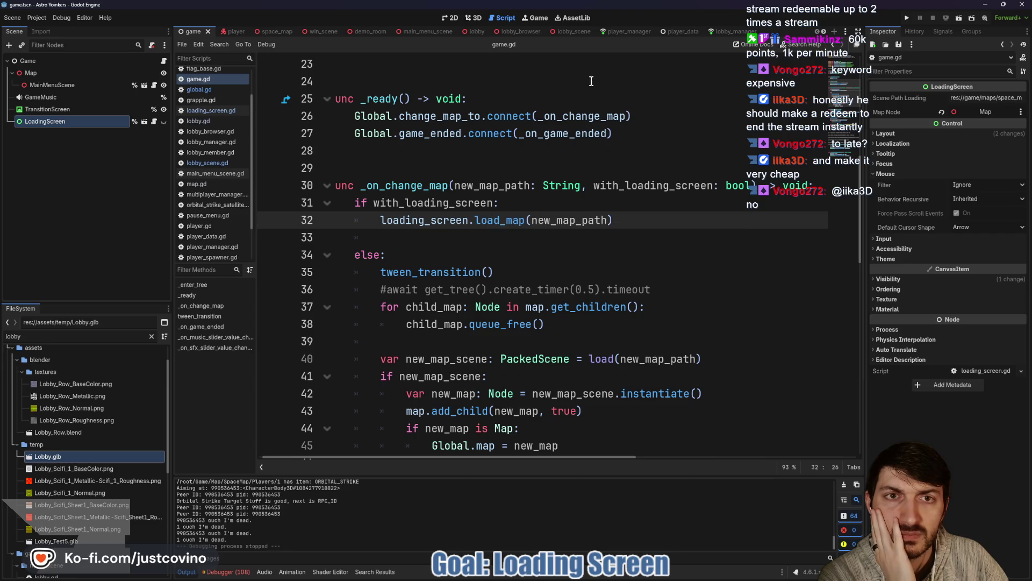
left_click(568, 37)
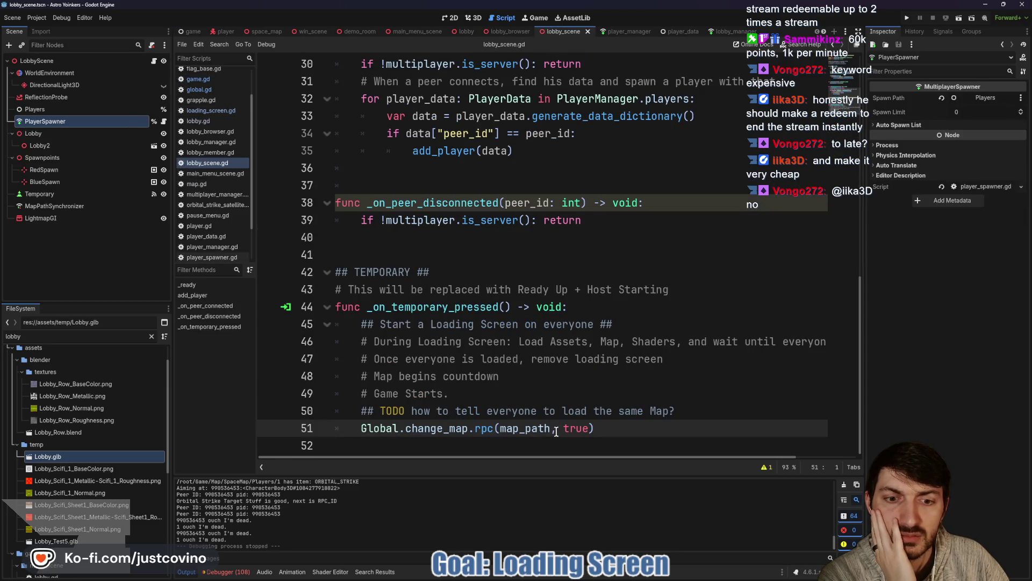
Step: Check the change_map call in lobby_scene.gd, then locate join_host in lobby_browser.gd
left_click_drag(661, 425, 348, 422)
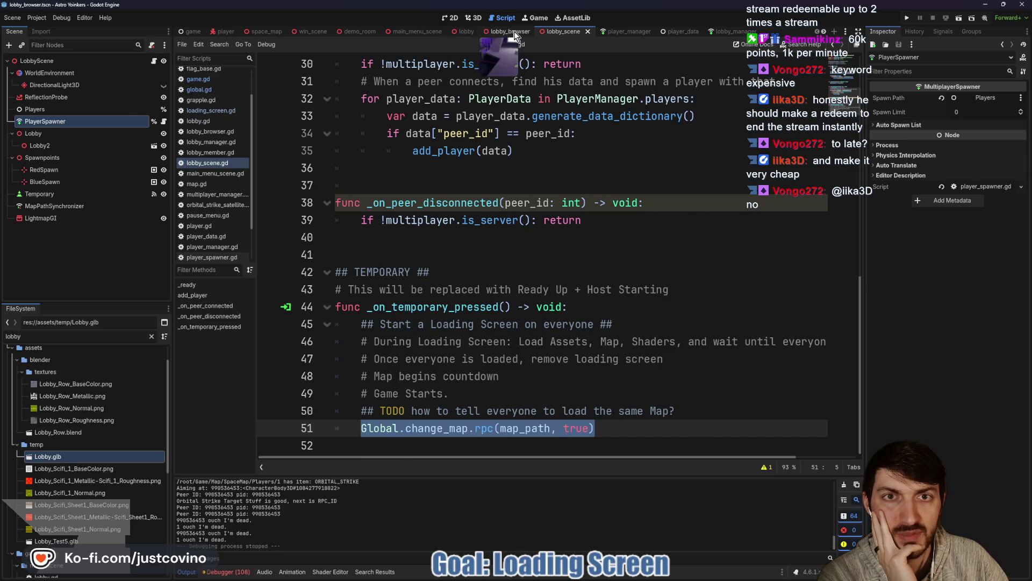
left_click(486, 34)
scroll(727, 309, "down", 4)
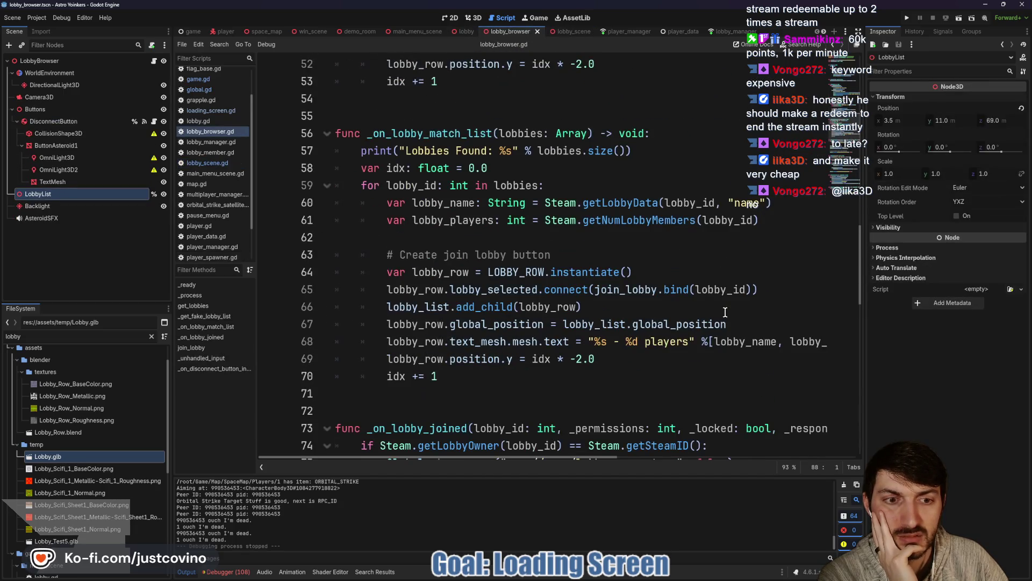
scroll(625, 321, "down", 4)
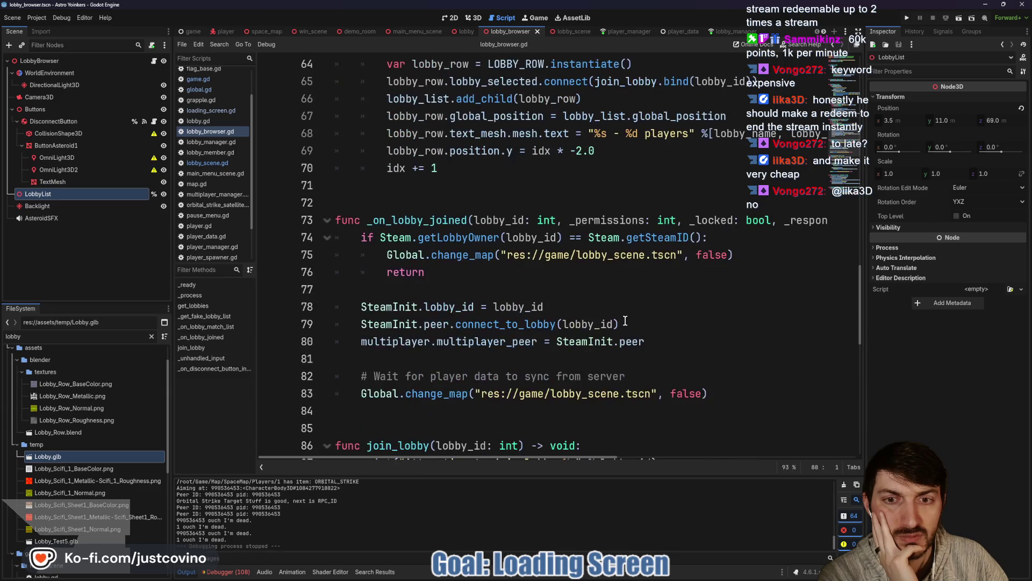
scroll(624, 323, "down", 5)
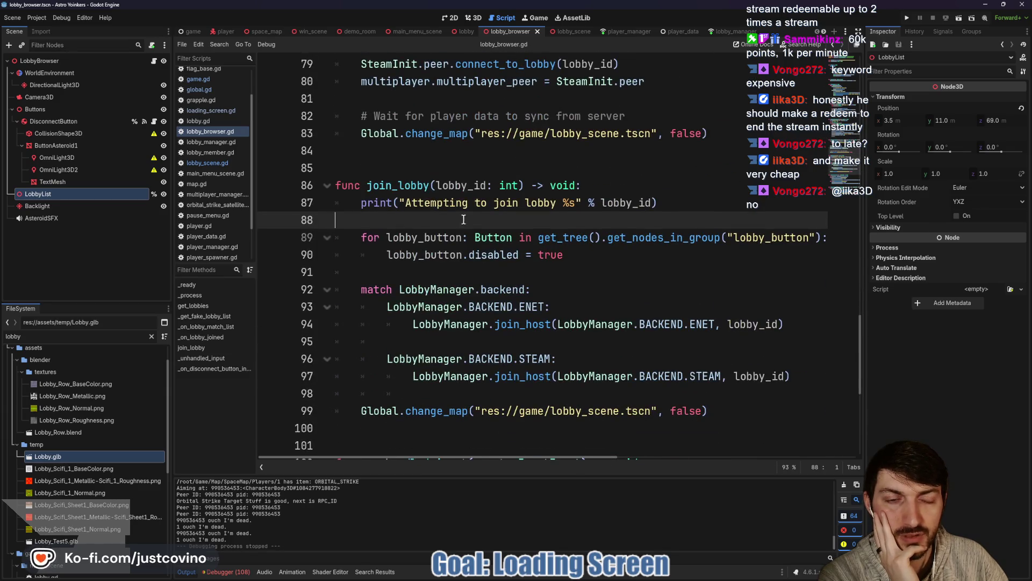
mouse_move(482, 244)
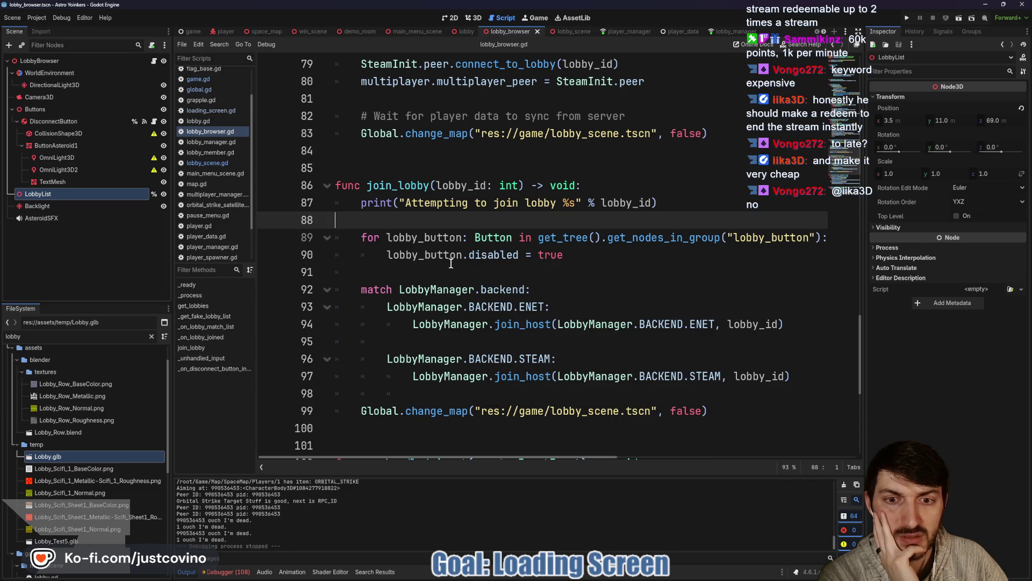
double_click(520, 324)
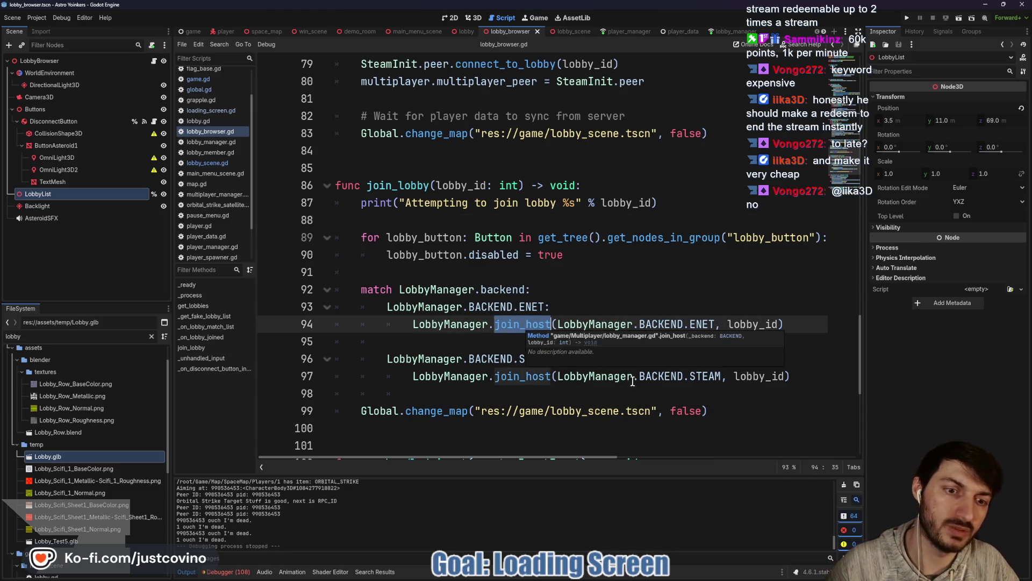
Step: Change line 99's Global.change_map argument from false to true and save lobby_browser.gd
scroll(671, 386, "down", 1)
double_click(688, 359)
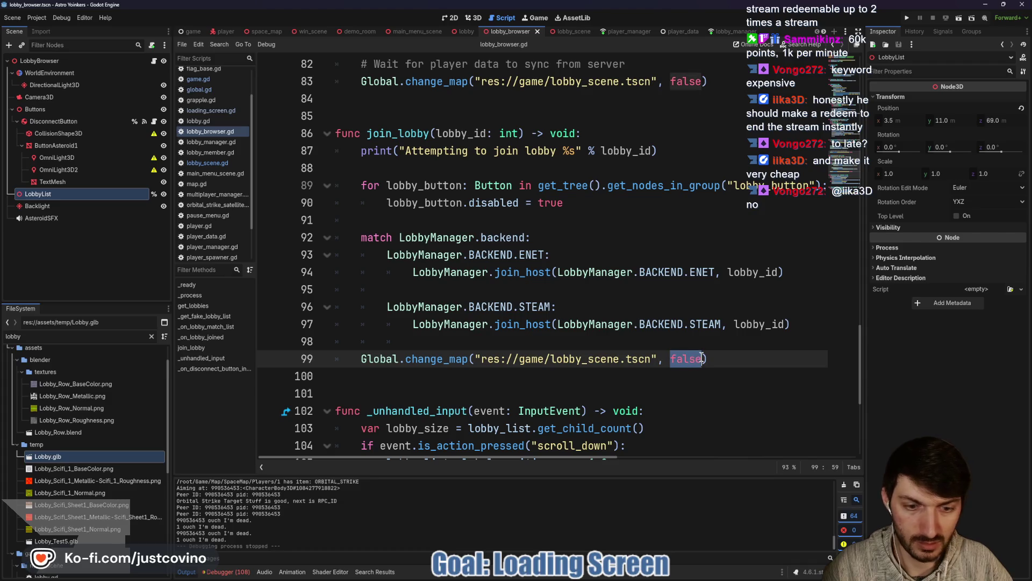
type("true)")
key("ctrl+s")
left_click(417, 32)
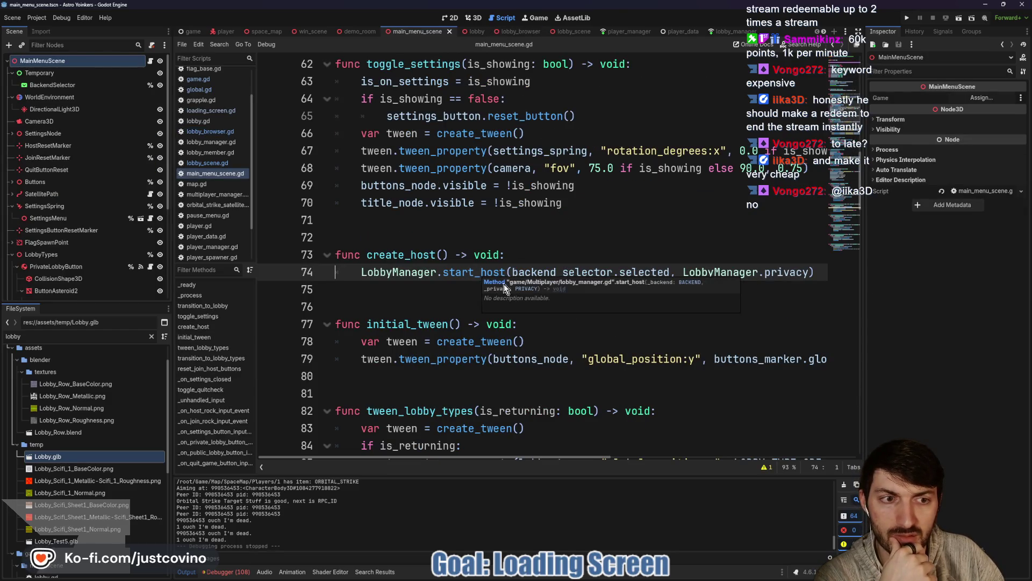
Step: Change the lobby_browser.tscn change_map argument on line 152 from false to true and save
double_click(395, 272)
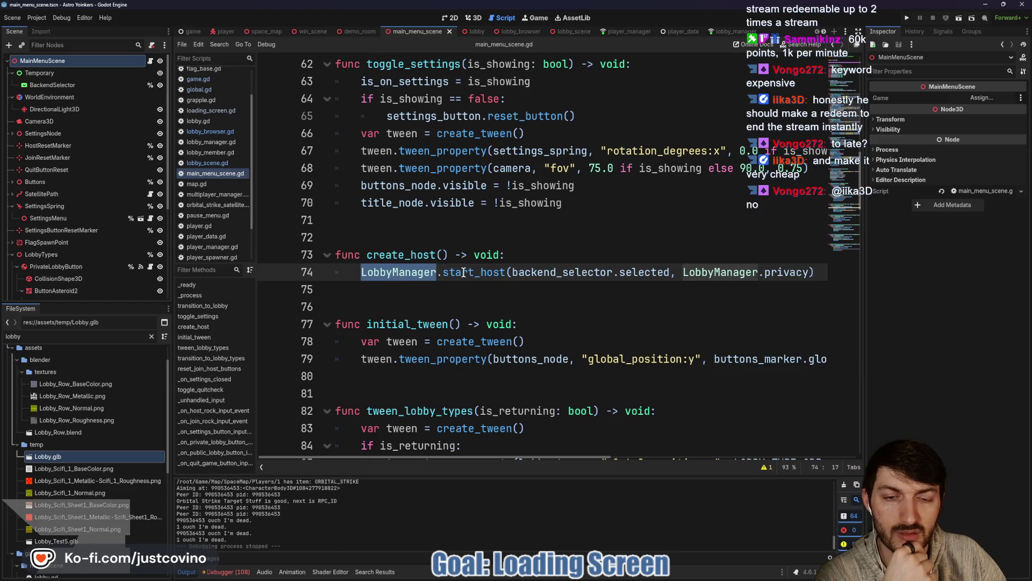
scroll(463, 272, "down", 2)
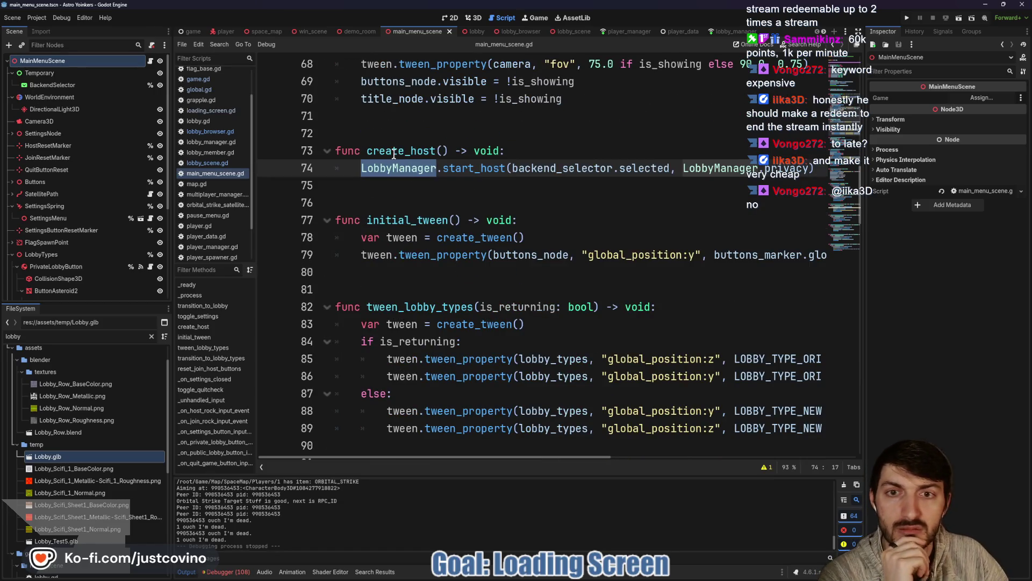
key("Up")
key("ctrl+d")
scroll(426, 209, "down", 15)
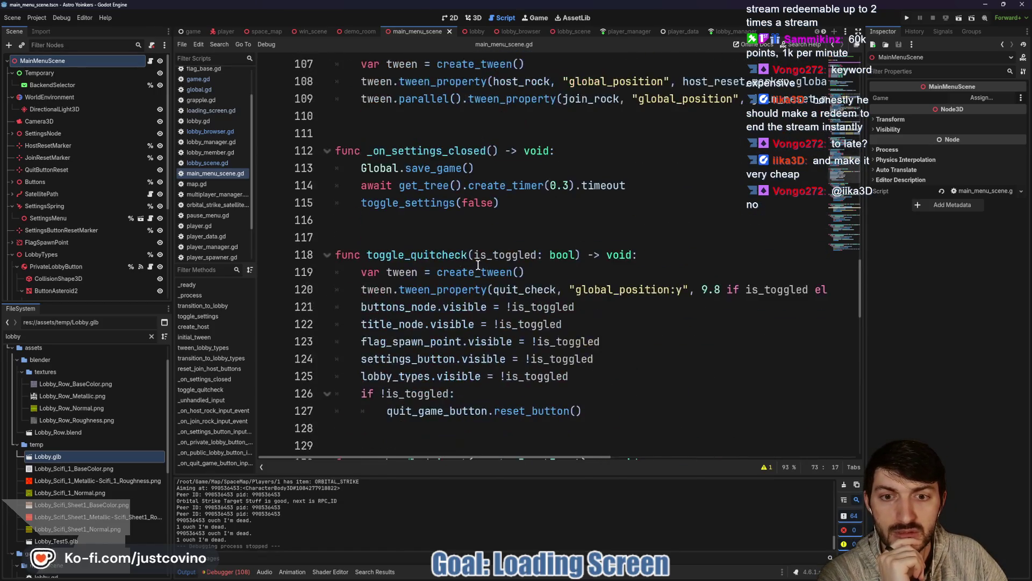
scroll(478, 265, "down", 8)
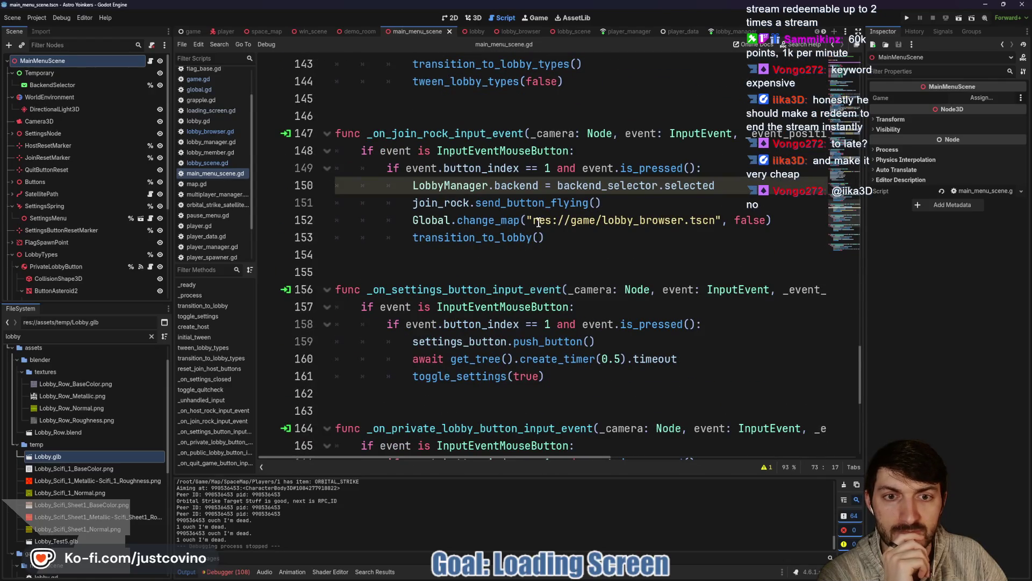
left_click_drag(736, 218, 766, 216)
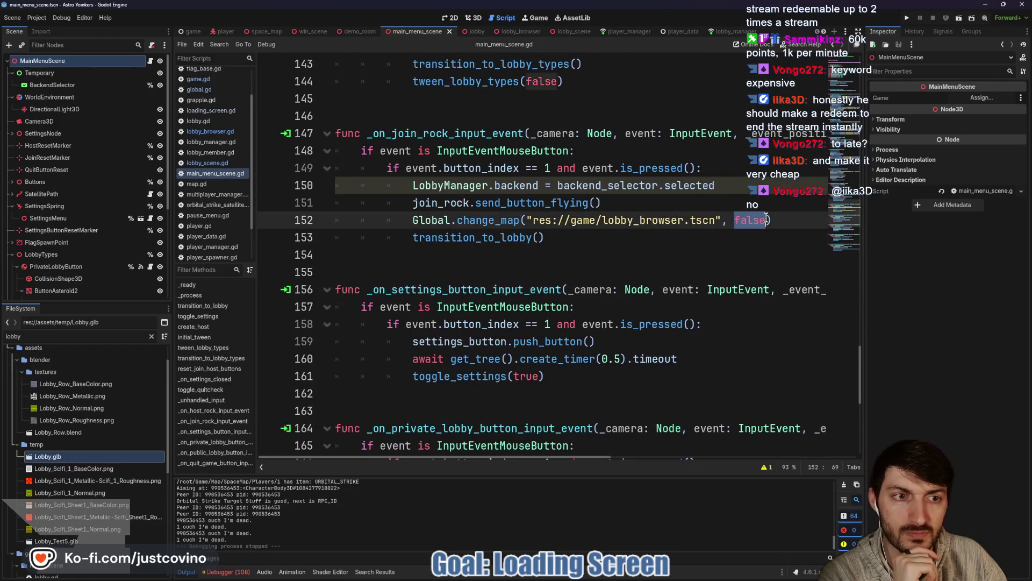
type("true")
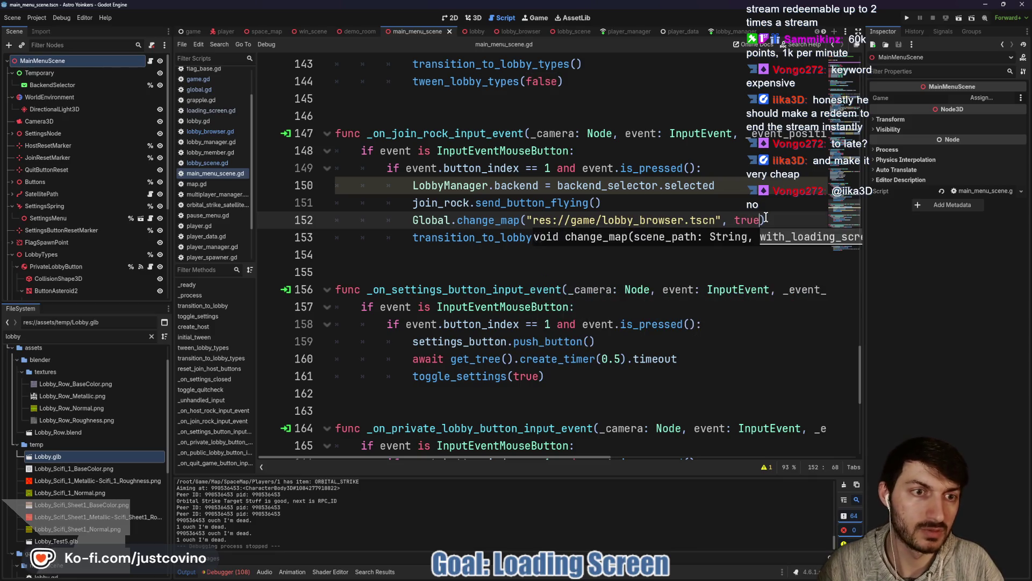
key("ctrl+s")
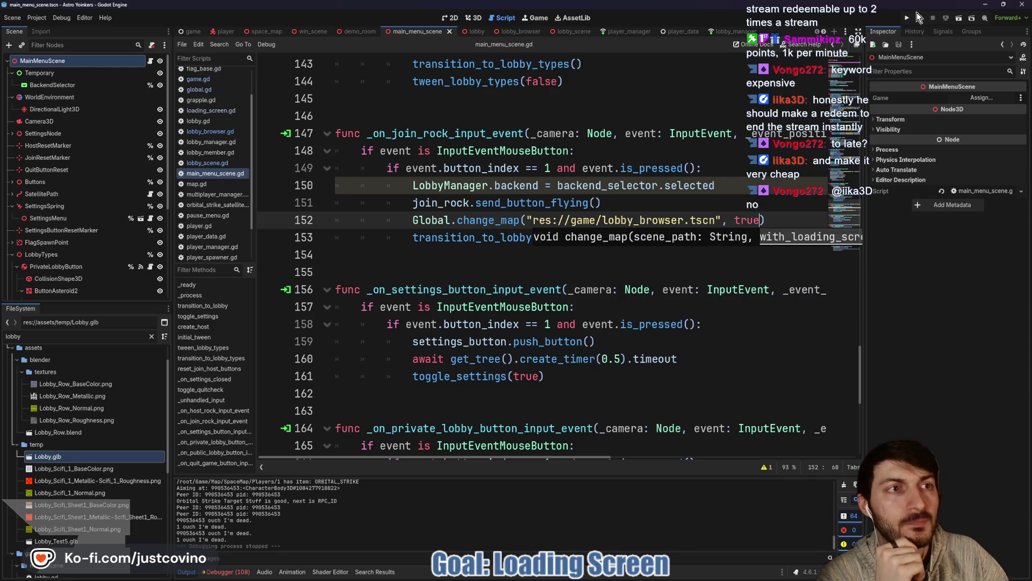
Step: Run the project and place the two Astro Yoinkers debug windows side by side
left_click(908, 17)
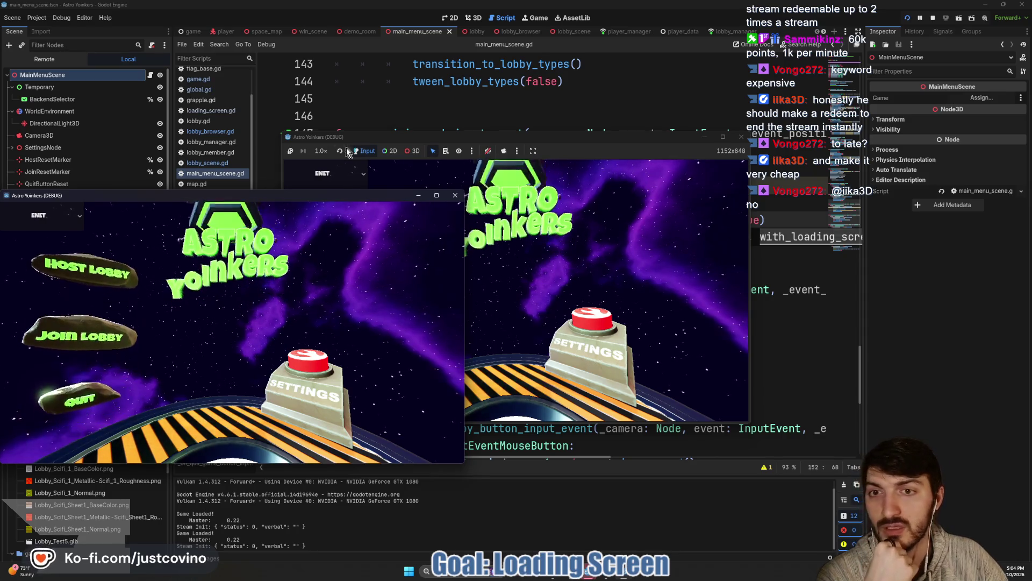
mouse_move(304, 198)
left_mouse_down()
mouse_move(583, 203)
mouse_move(670, 156)
mouse_move(745, 171)
left_mouse_up()
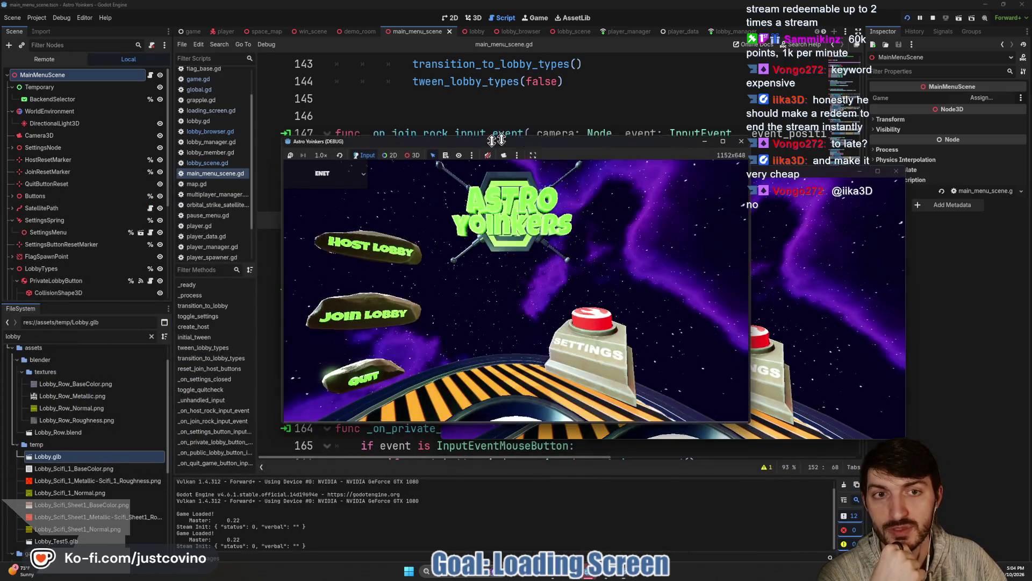
mouse_move(598, 138)
left_mouse_down()
mouse_move(598, 150)
mouse_move(344, 155)
left_mouse_up()
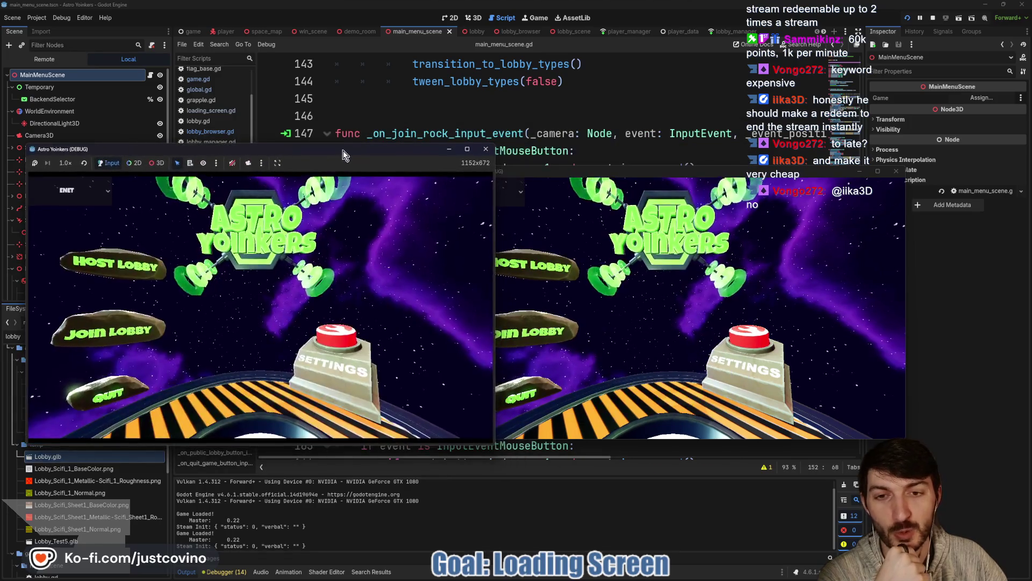
left_click_drag(584, 176, 646, 164)
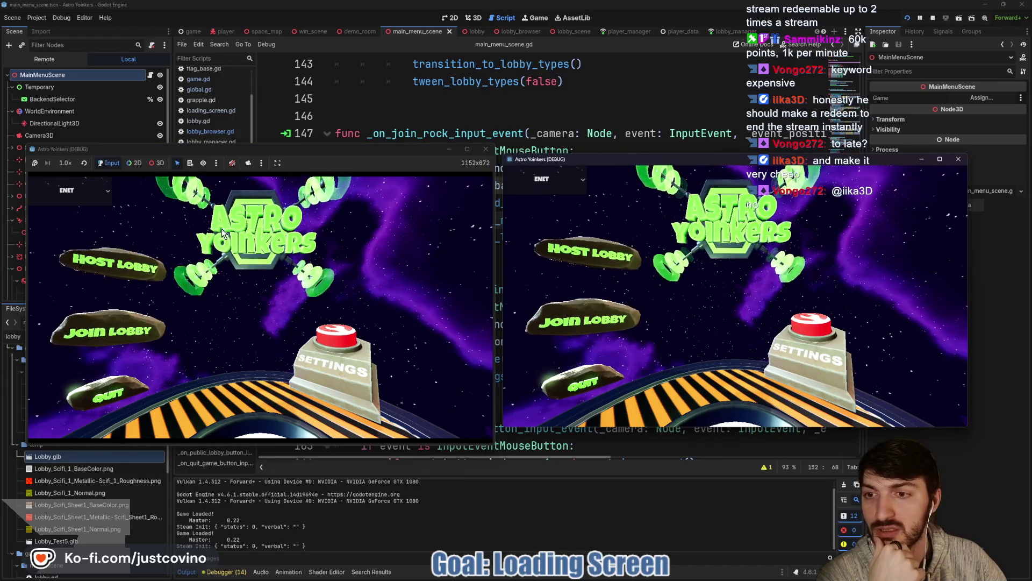
Step: Host a PRIVATE lobby in the left window to load the hangar, then stop the run
left_click(125, 263)
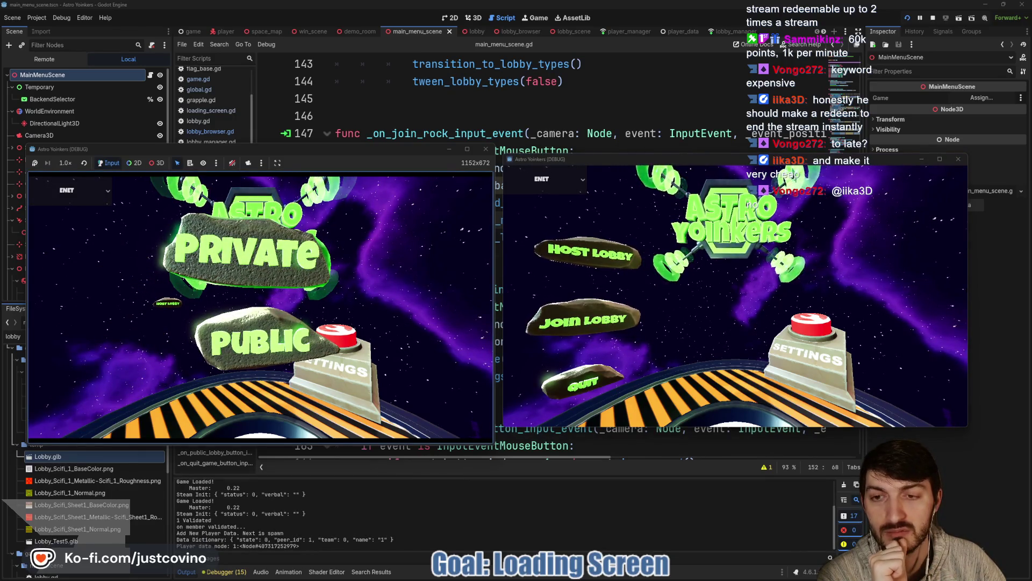
left_click(260, 307)
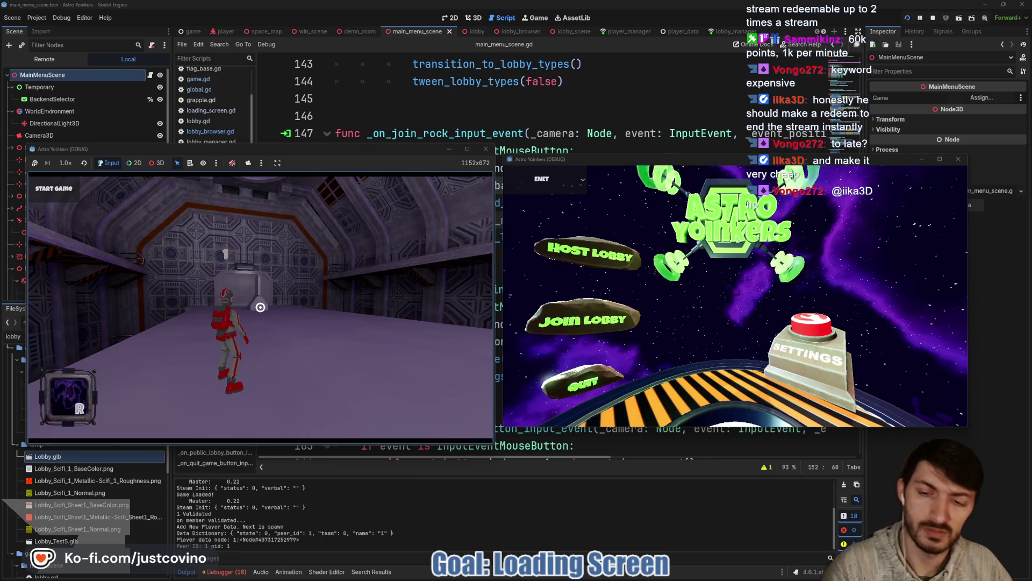
key("F8")
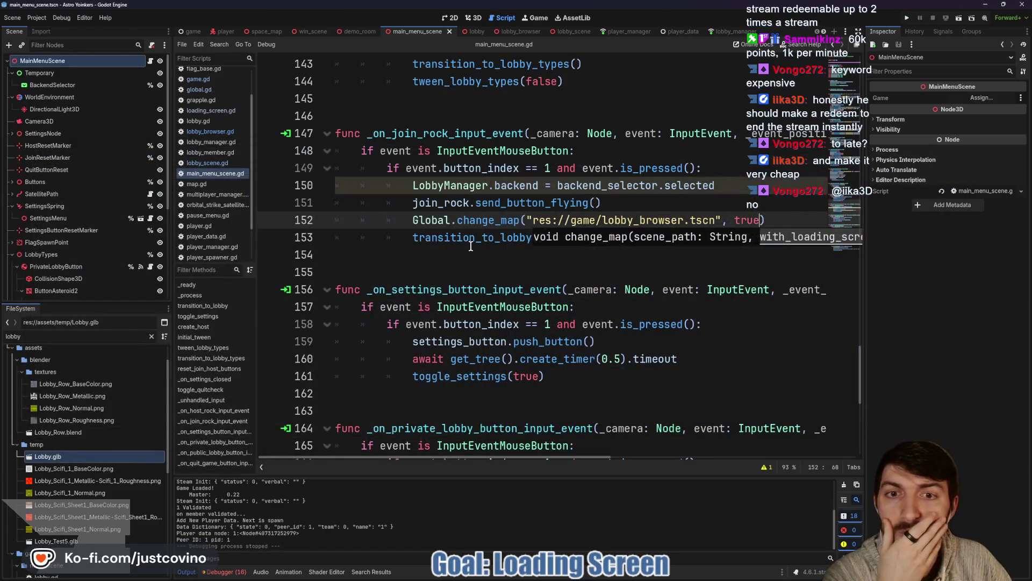
Step: Jump from main_menu_scene.gd to change_map's definition in global.gd
left_click(484, 221, "ctrl")
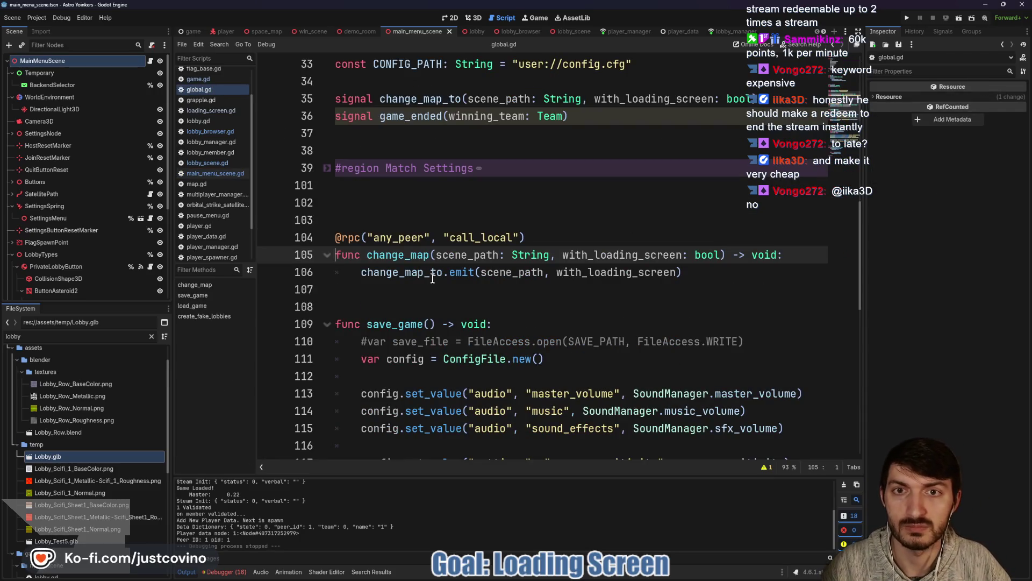
scroll(430, 284, "down", 9)
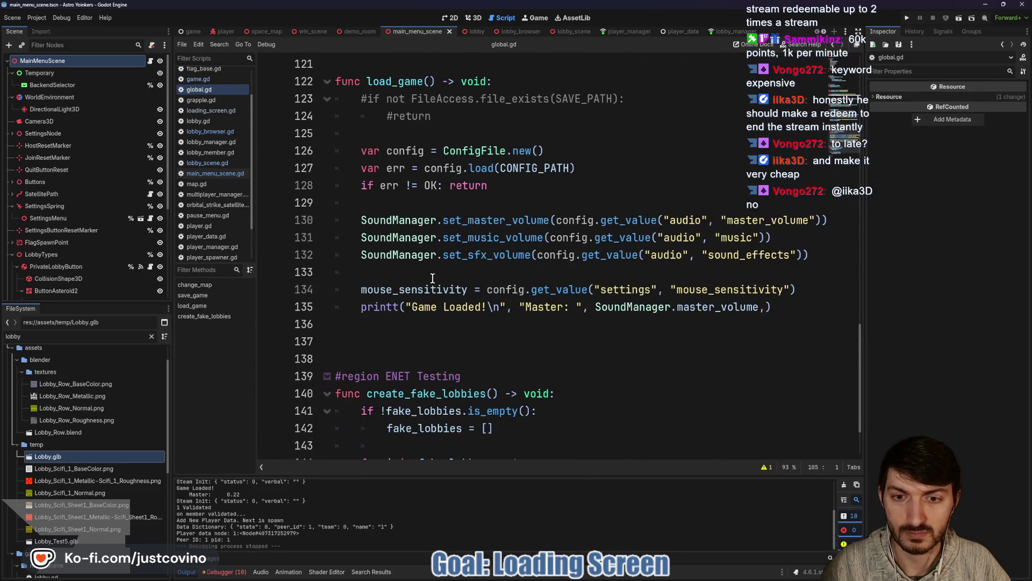
scroll(433, 278, "up", 9)
scroll(433, 278, "up", 3)
scroll(433, 278, "down", 2)
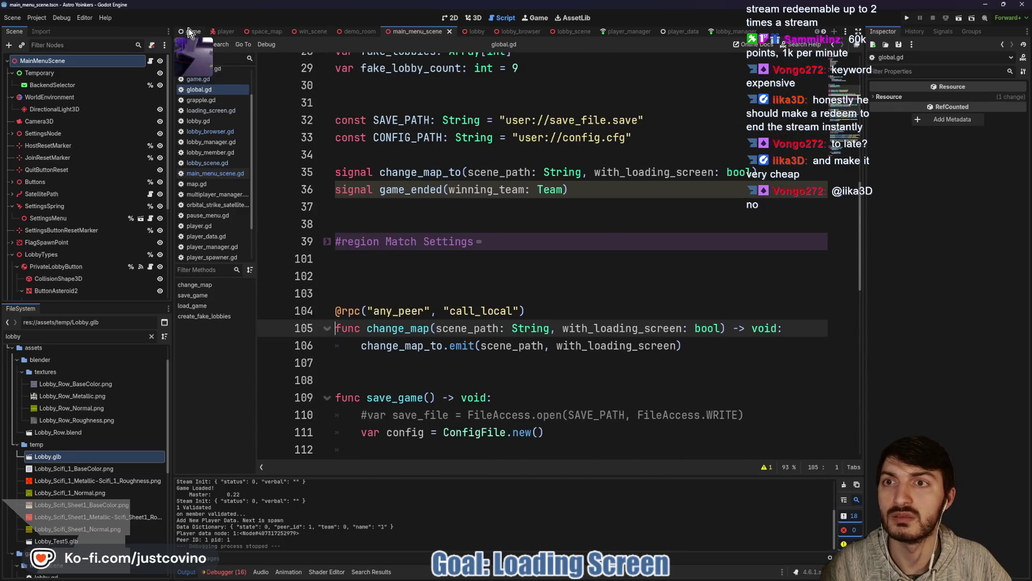
Step: Review the else branch of game.gd's _on_change_map on line 34, then return to main_menu_scene.gd
left_click(191, 33)
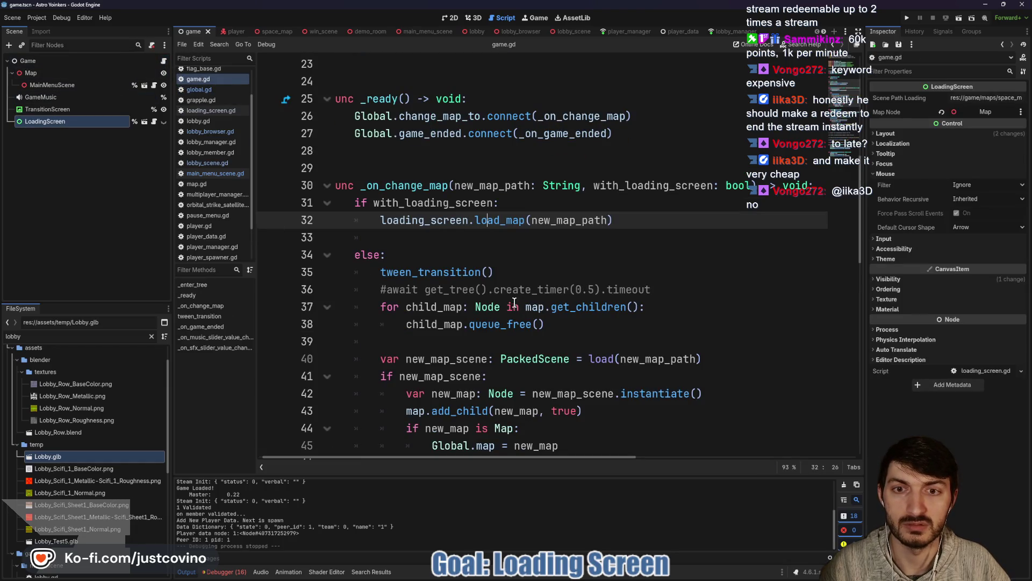
scroll(516, 302, "down", 1)
left_click(449, 197)
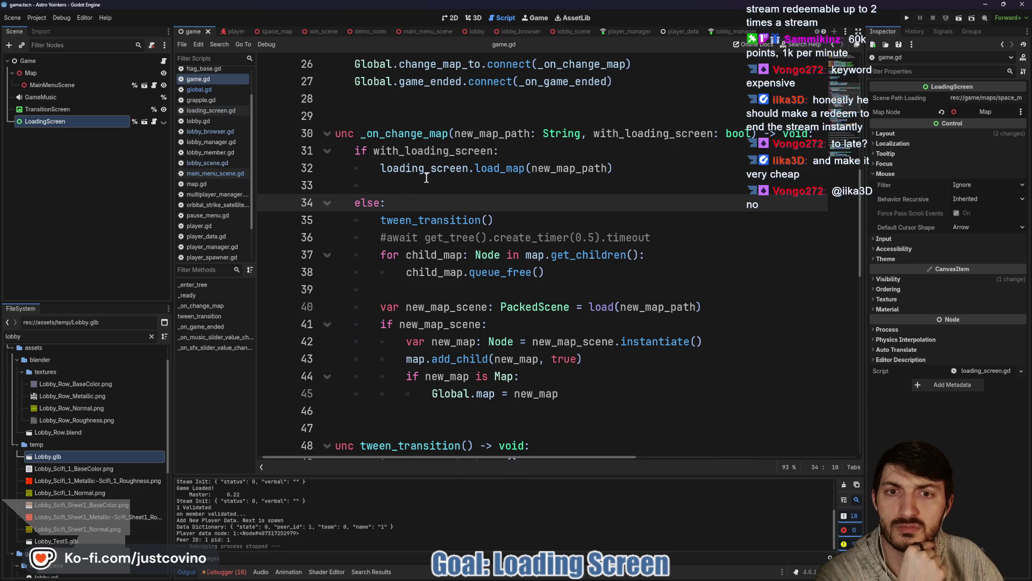
left_click(415, 32)
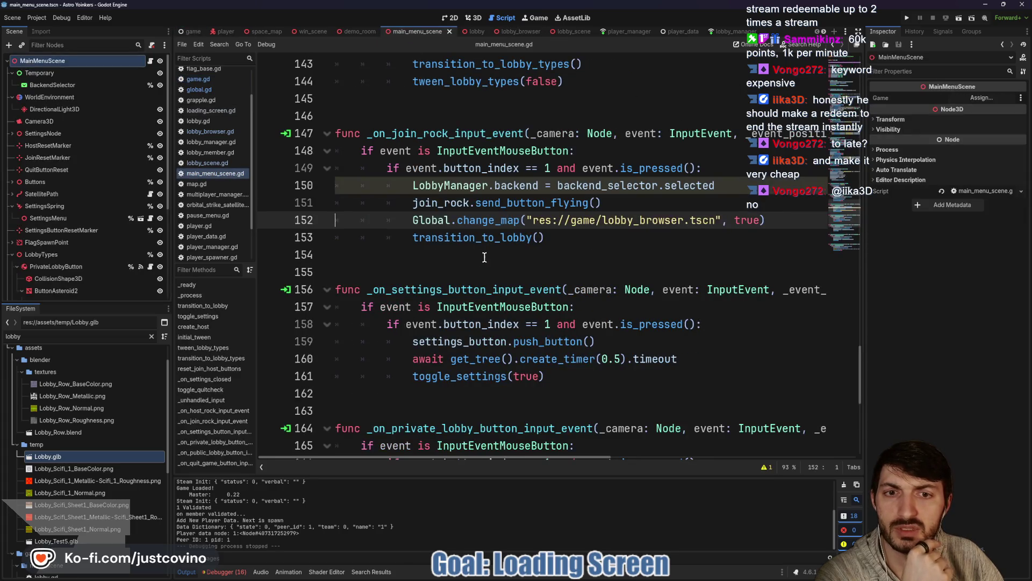
Step: Change line 152's change_map argument back from true to false
double_click(743, 220)
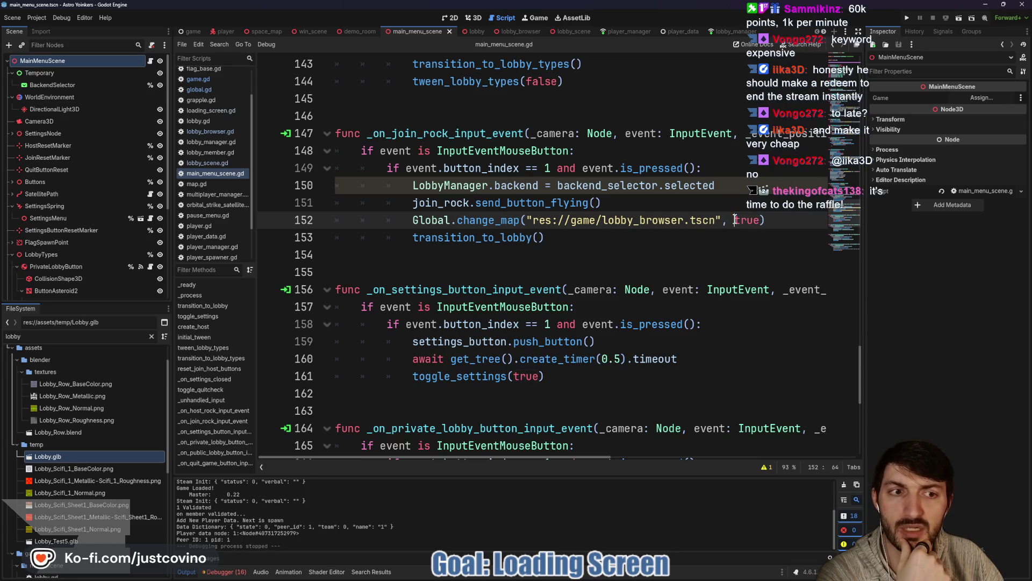
type("false")
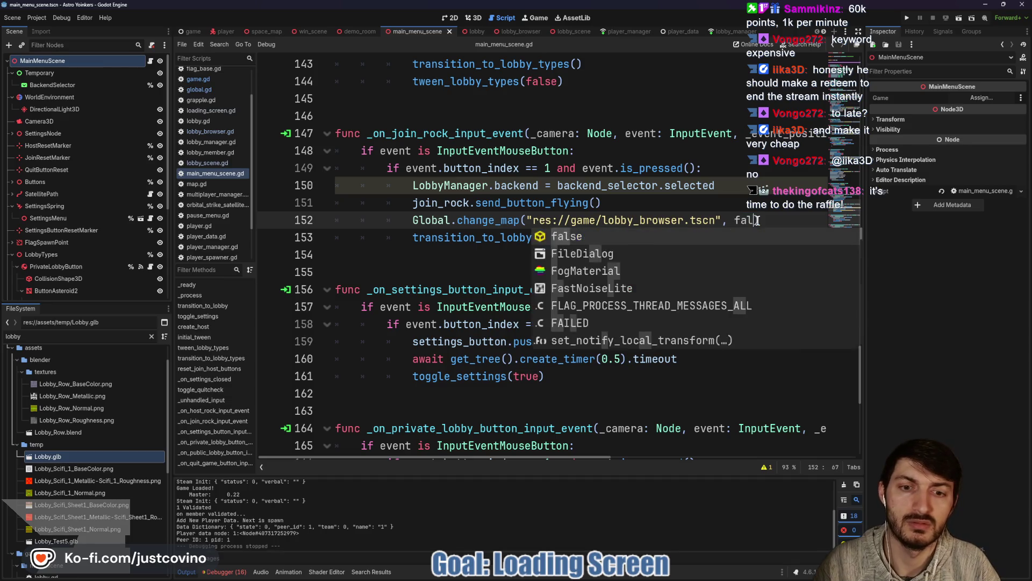
left_click(715, 188)
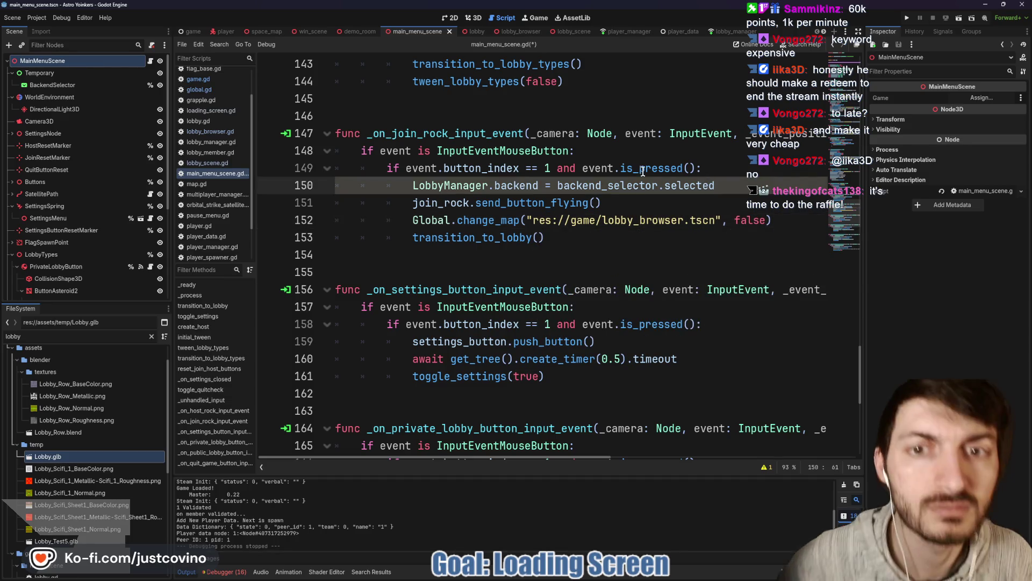
Step: Search main_menu_scene.gd for create_host and follow its call into lobby_manager.gd
scroll(614, 198, "down", 4)
scroll(614, 197, "down", 1)
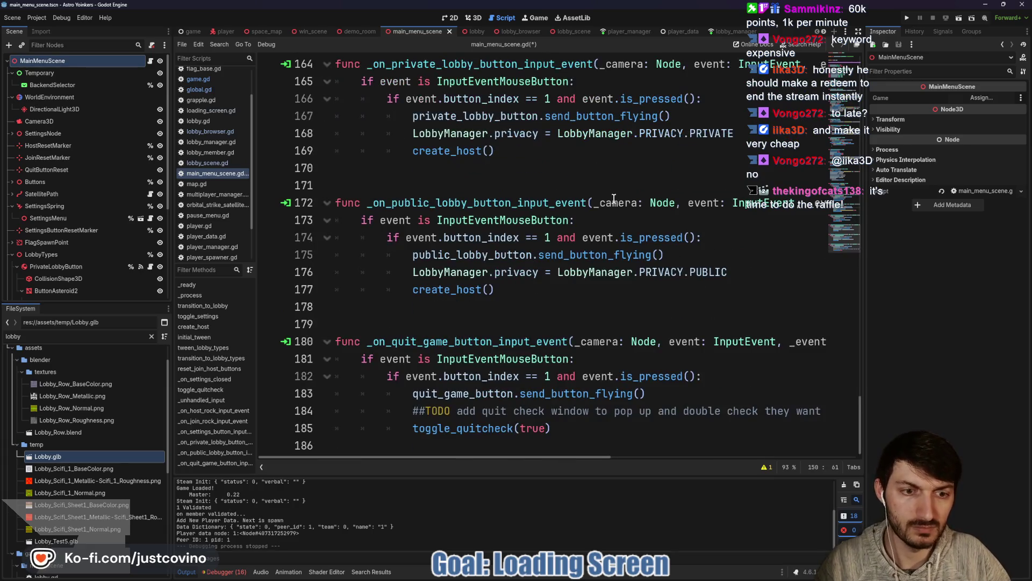
scroll(613, 205, "up", 6)
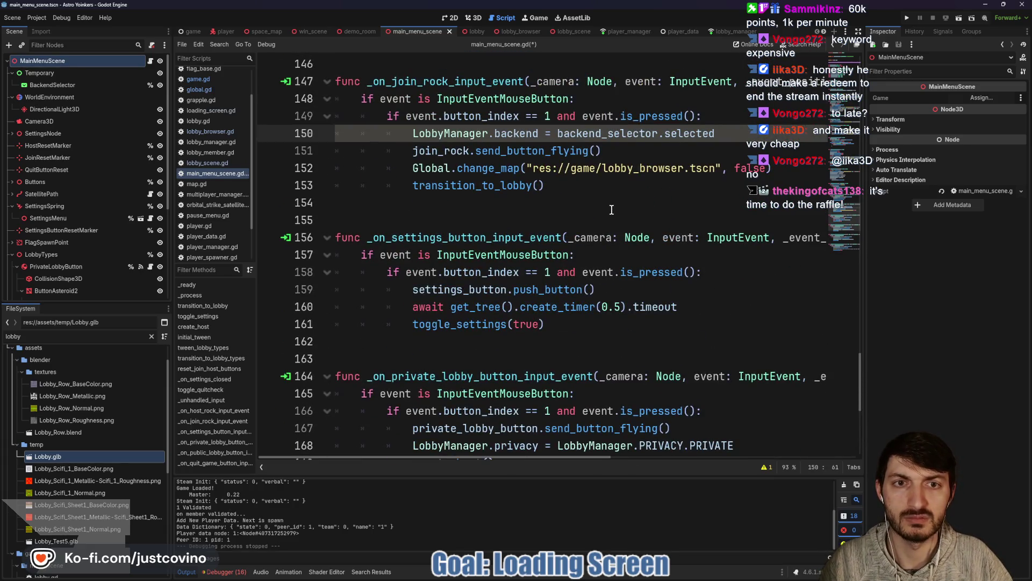
scroll(572, 214, "up", 1)
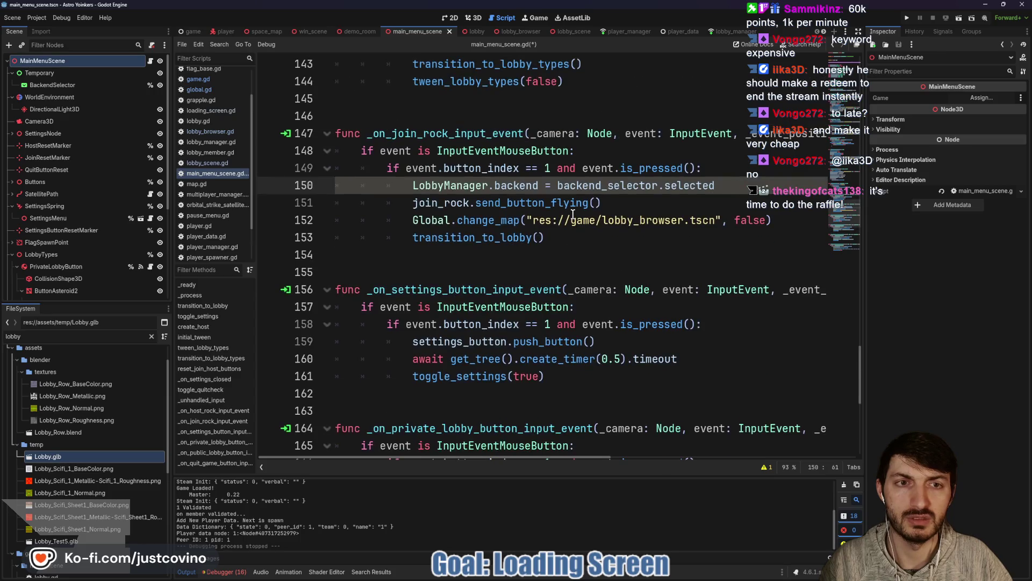
scroll(573, 214, "up", 6)
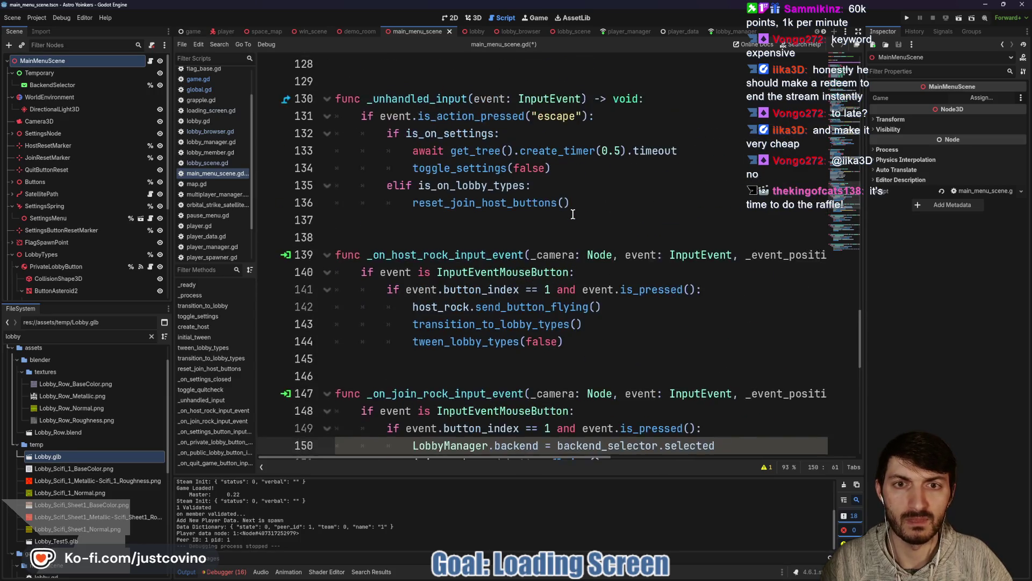
scroll(572, 214, "up", 7)
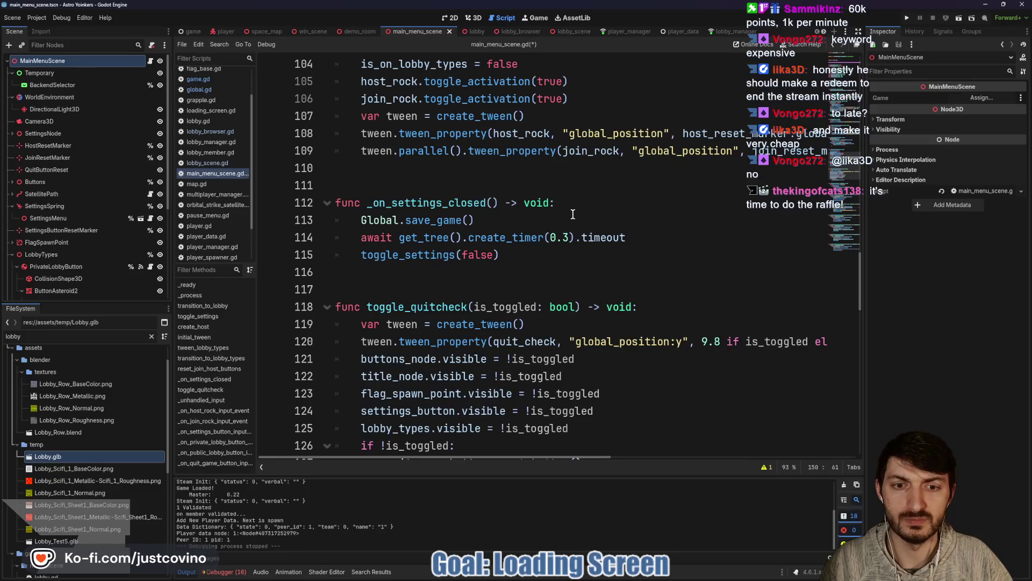
scroll(573, 214, "up", 1)
scroll(560, 224, "up", 6)
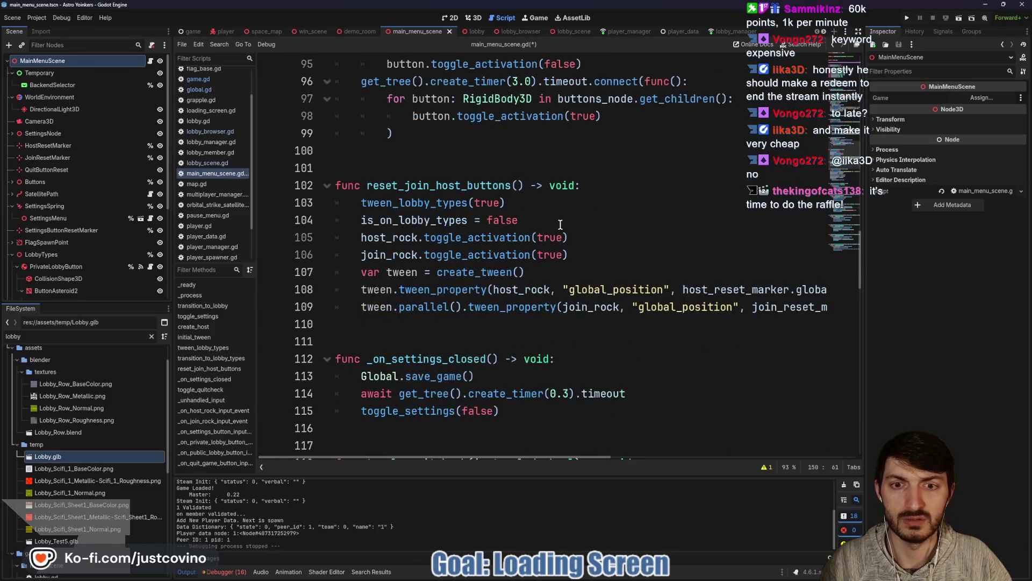
scroll(560, 225, "up", 6)
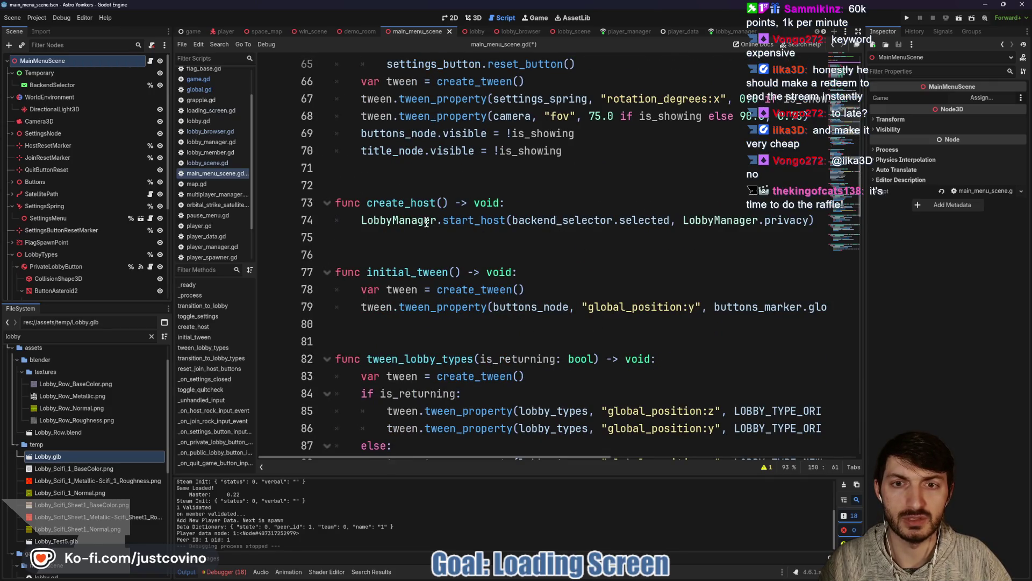
double_click(379, 204)
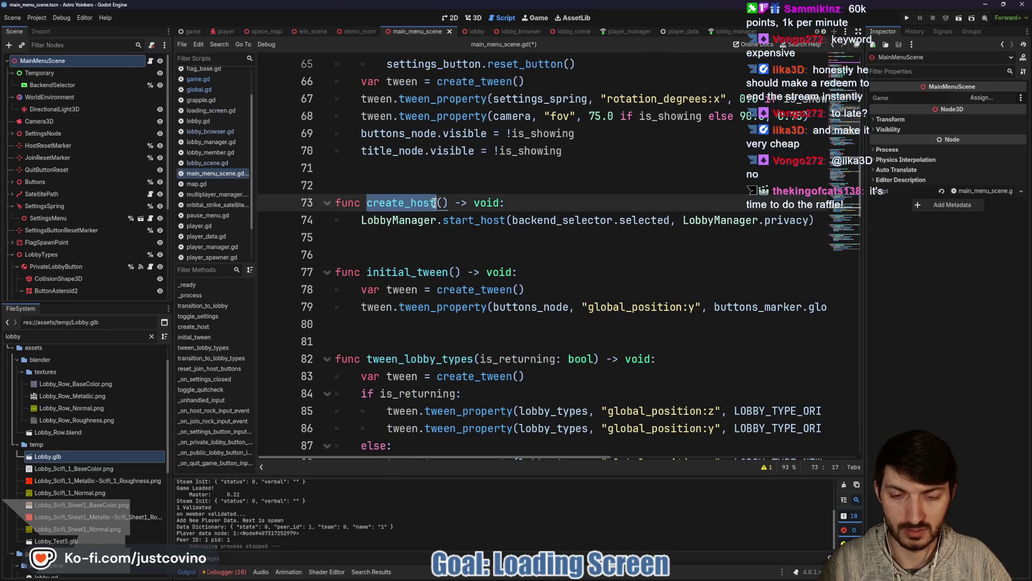
key("ctrl+f")
left_click(731, 467)
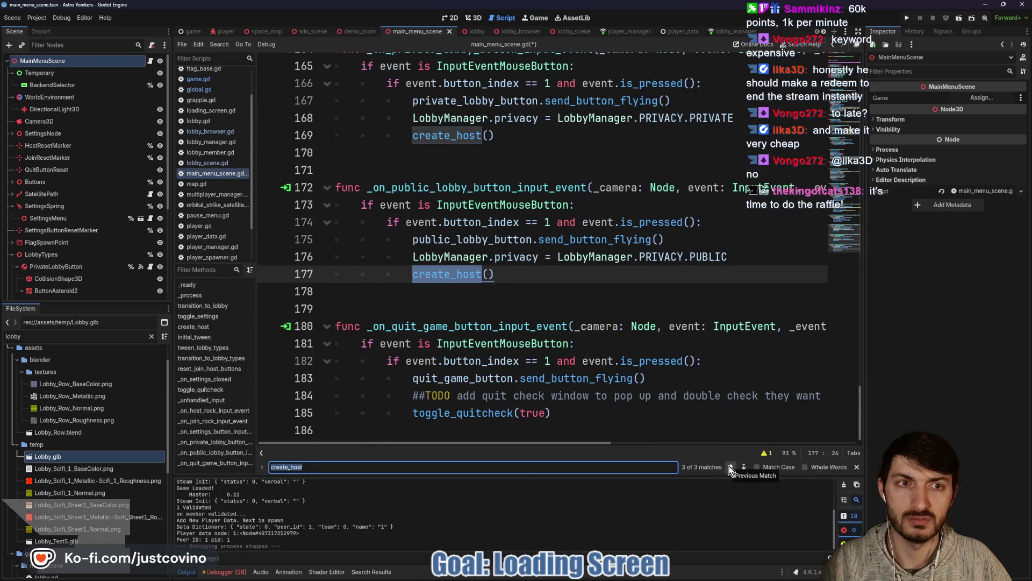
scroll(649, 286, "up", 1)
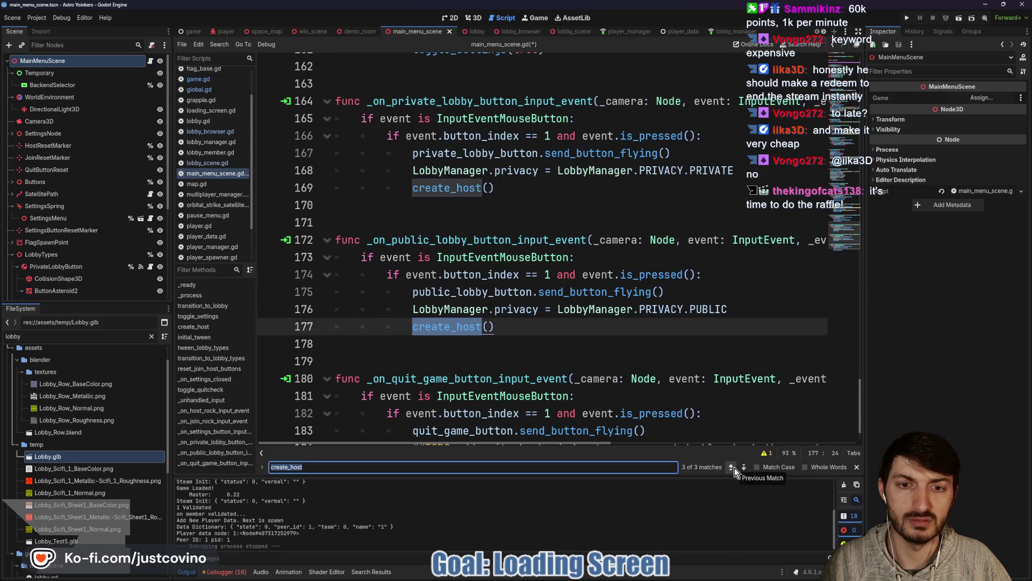
left_click(438, 309, "ctrl")
Step: Pass true instead of false to Global.change_map on line 91, add a blank line above, and save
scroll(547, 334, "down", 8)
scroll(547, 335, "down", 2)
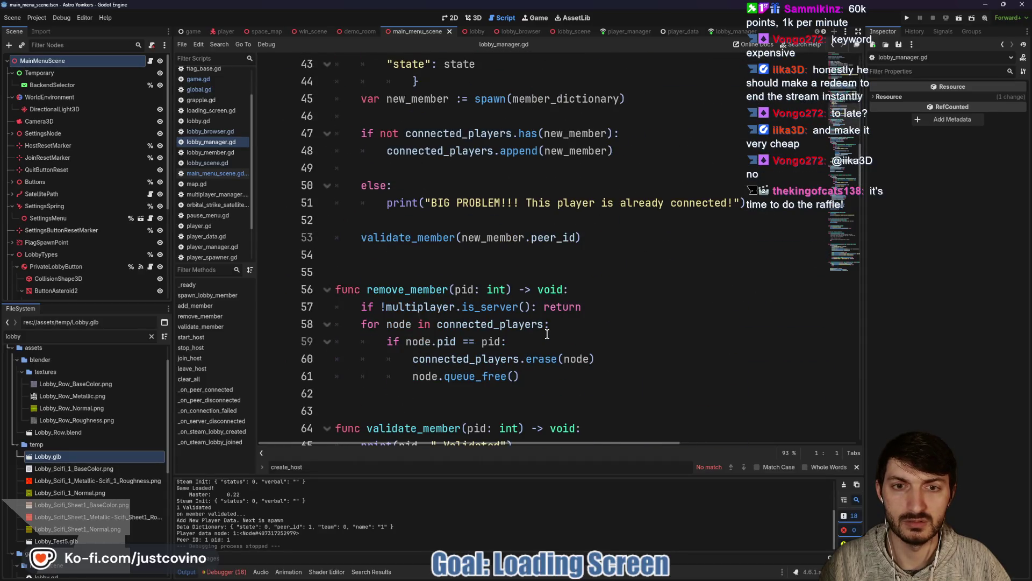
scroll(547, 334, "down", 11)
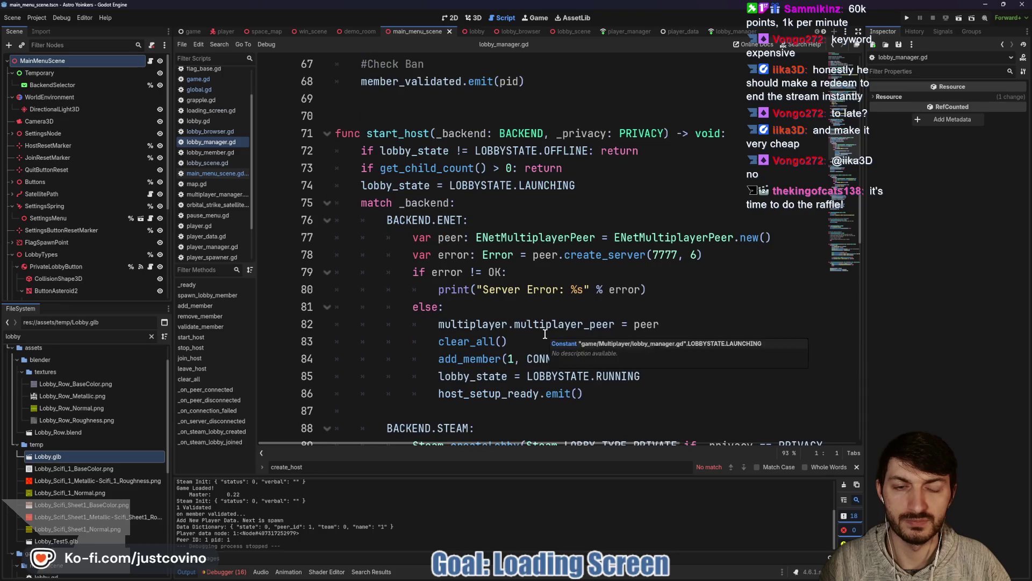
left_click_drag(670, 325, 694, 327)
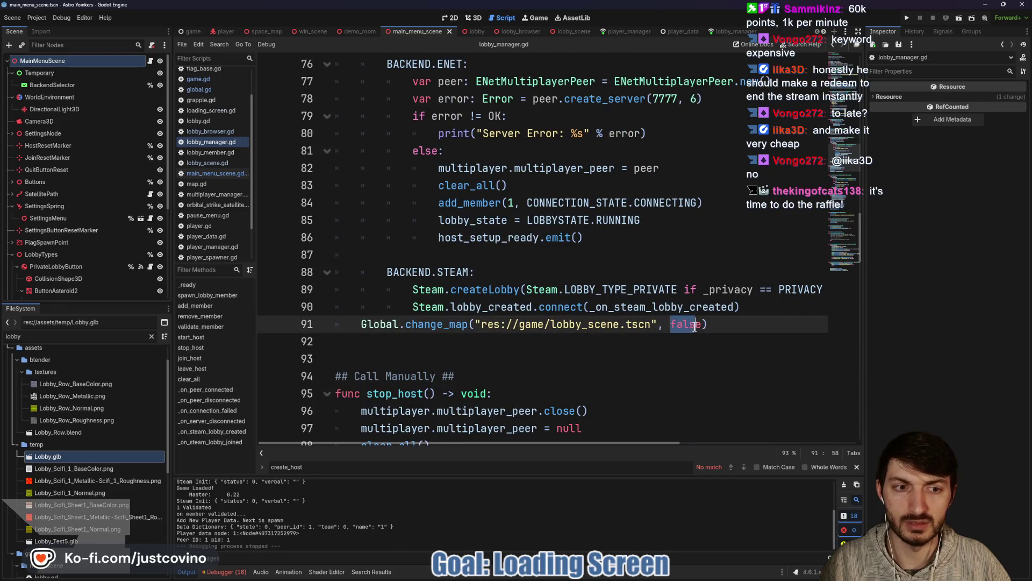
type("true")
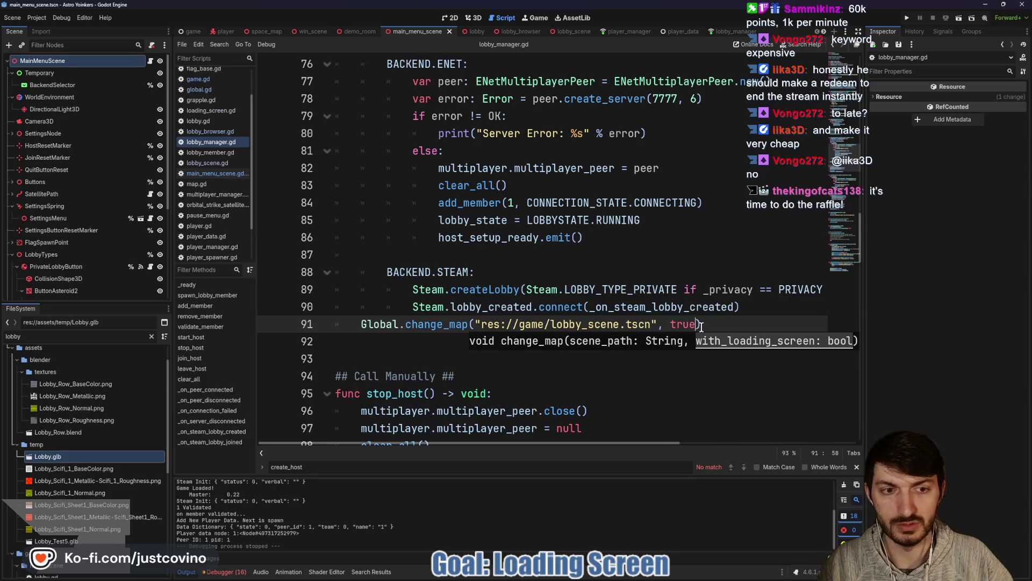
left_click(753, 307)
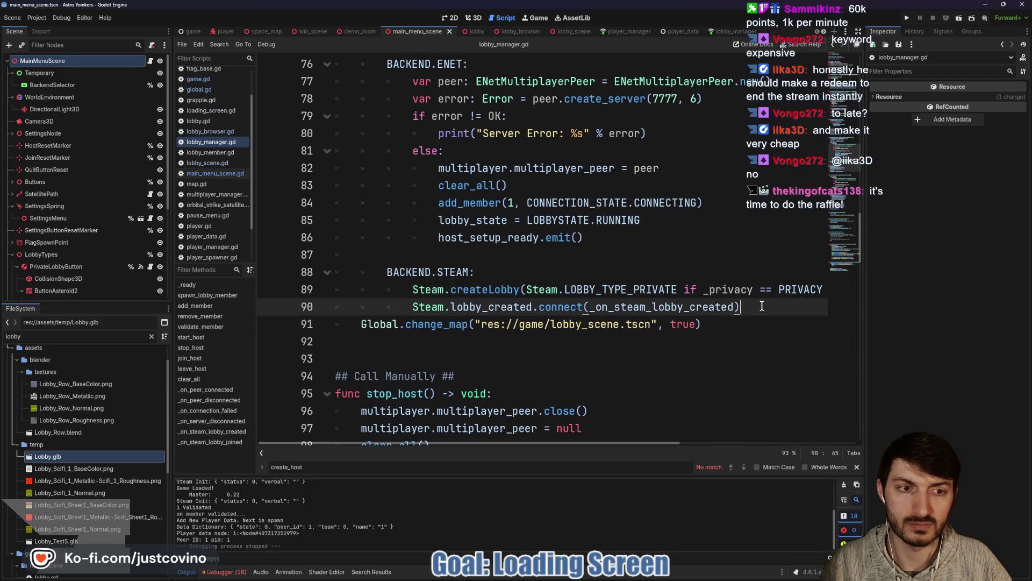
key("Return")
key("ctrl+s")
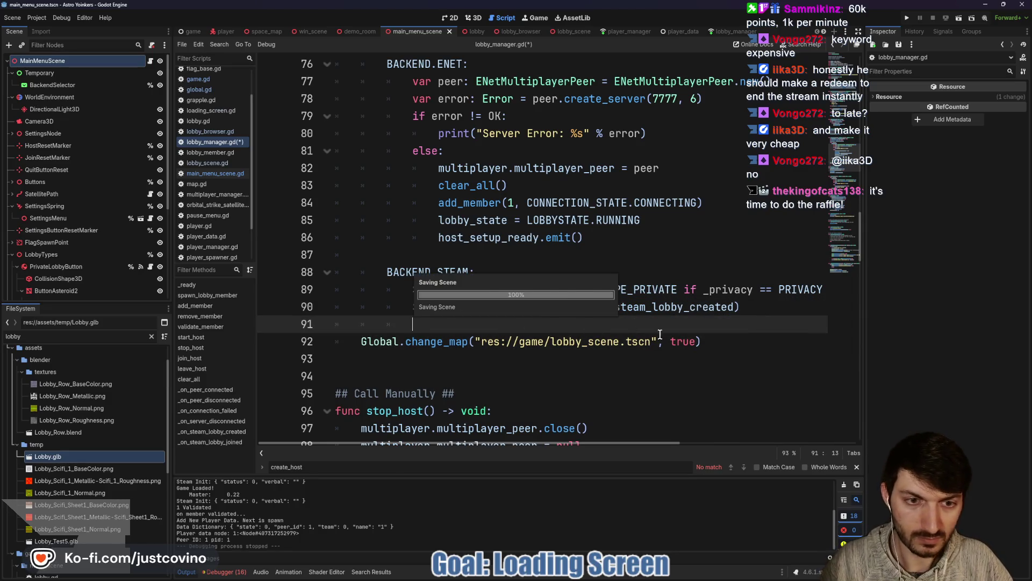
Step: Review the change_map call on line 177, then run the game with F5 to test the loading screen
scroll(707, 333, "down", 8)
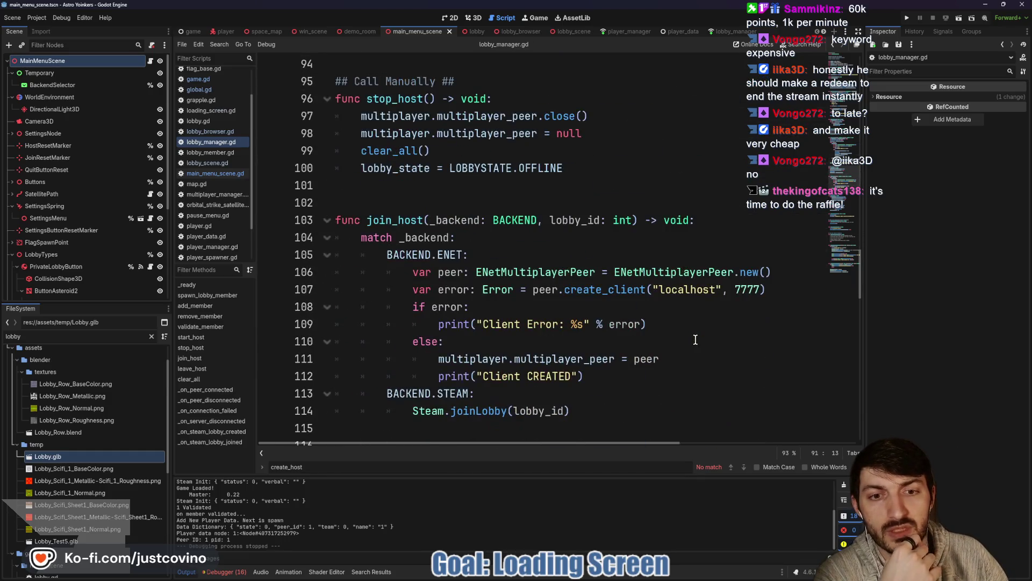
scroll(695, 340, "down", 9)
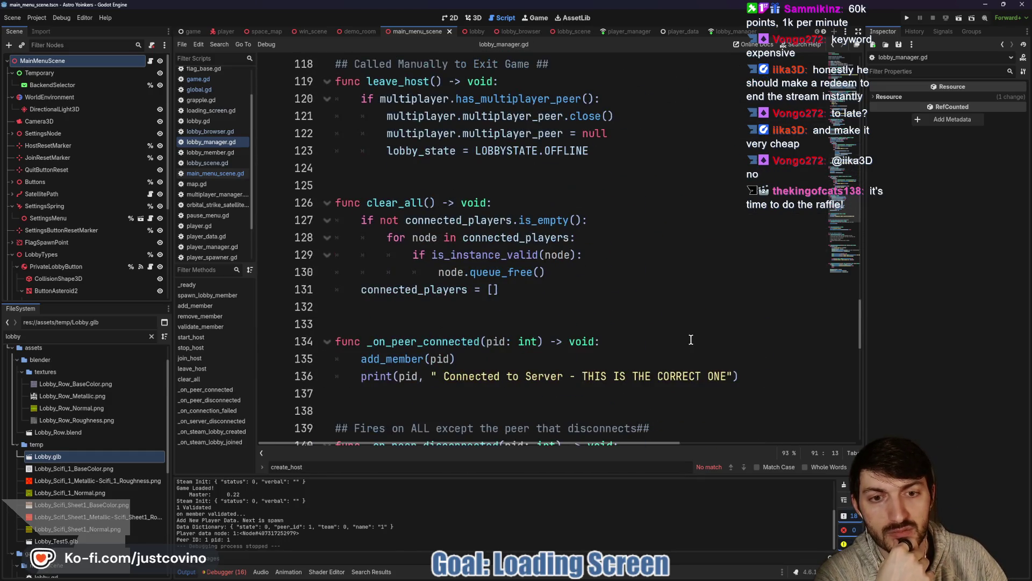
scroll(690, 340, "down", 8)
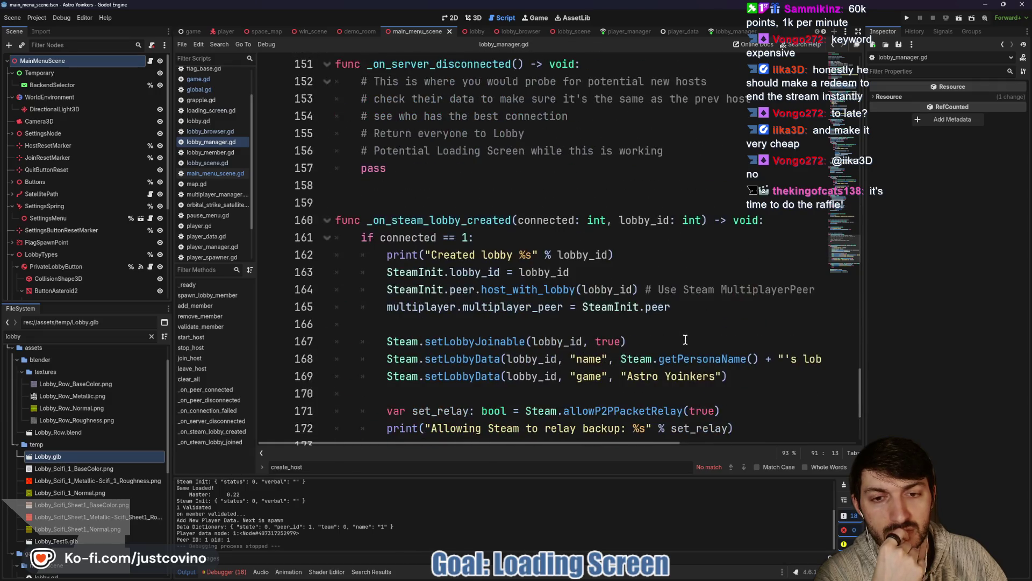
scroll(682, 340, "down", 4)
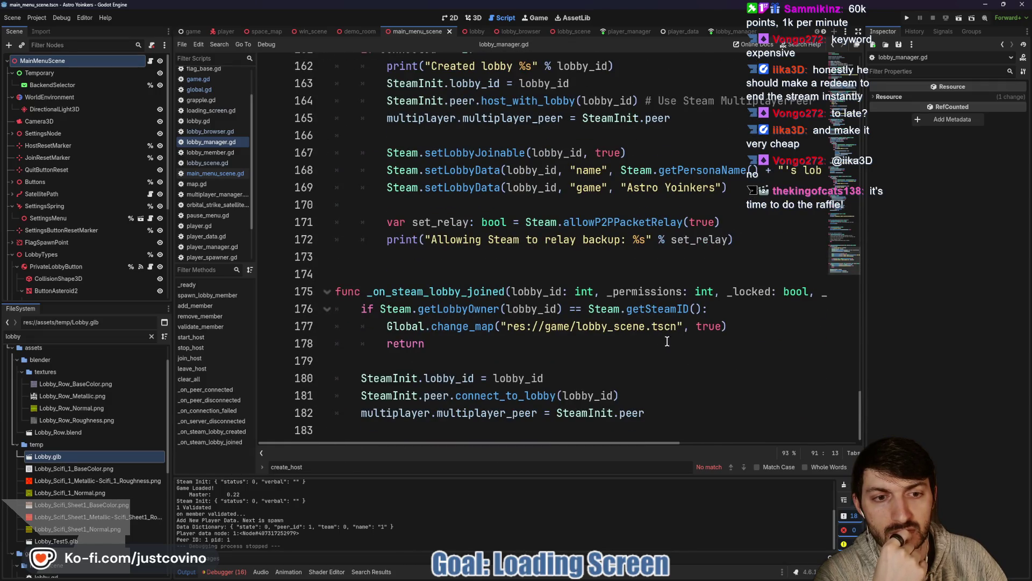
left_click_drag(771, 327, 361, 327)
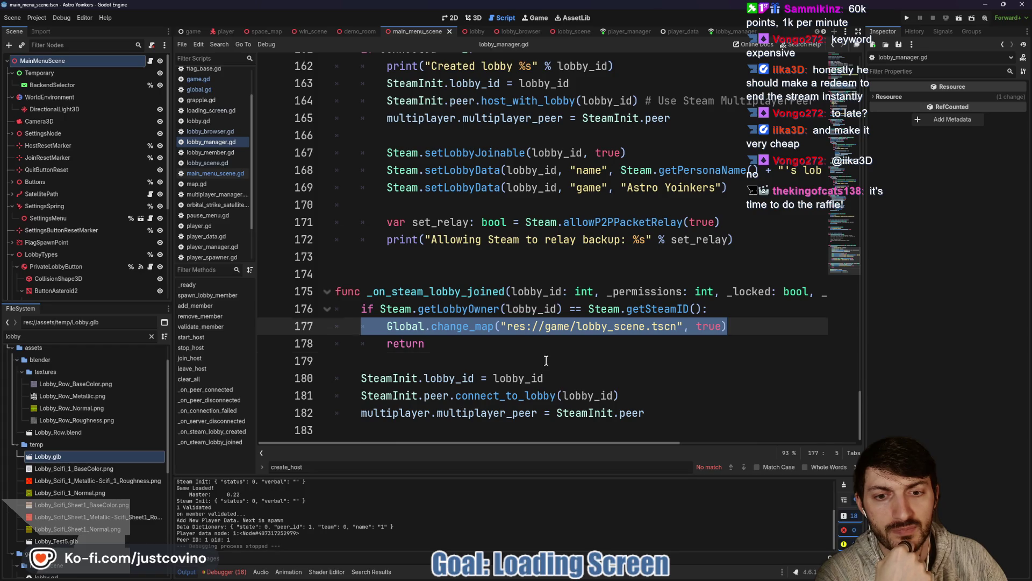
left_click(549, 359)
key("F5")
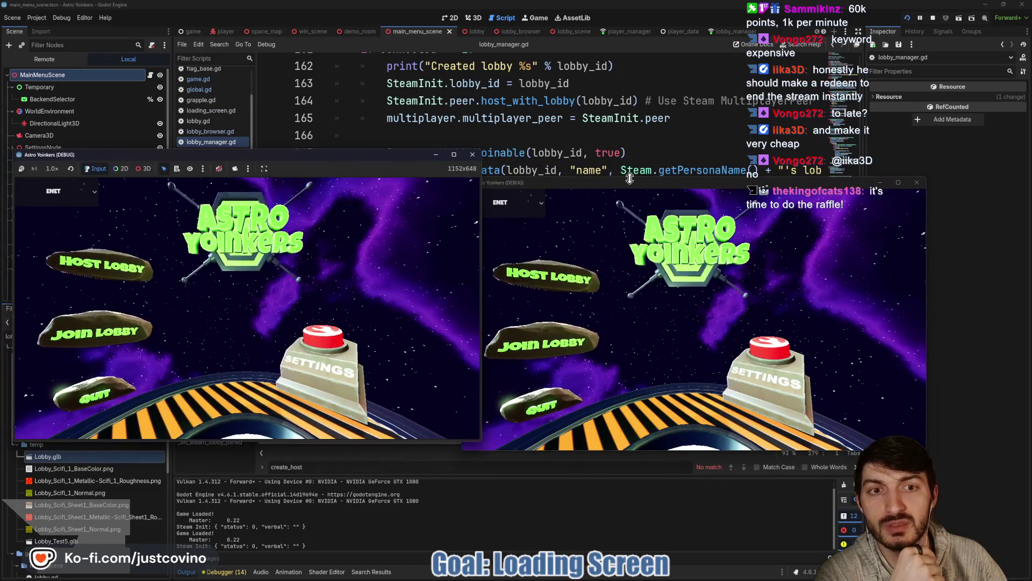
Step: Reposition the left game window and host a lobby there, choosing a lobby type
left_click_drag(339, 153, 375, 153)
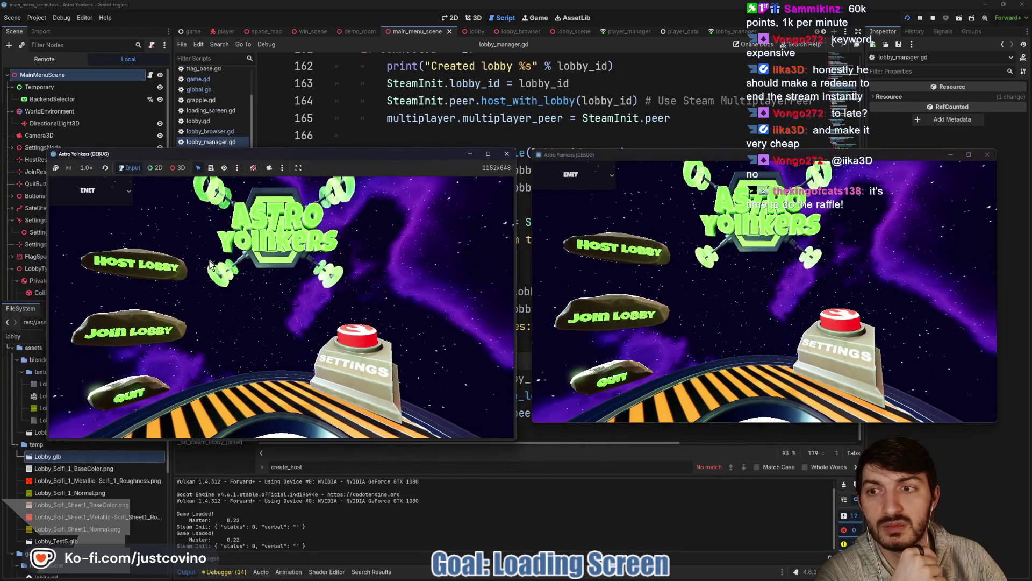
left_click(135, 264)
left_click(277, 285)
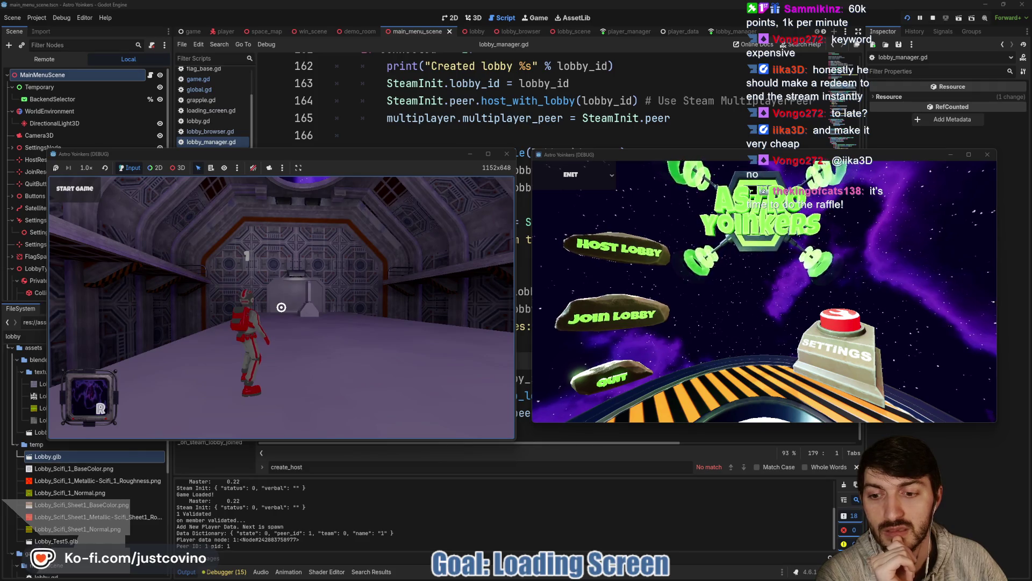
Step: Open the lobby list in the right game window, then stop both games with F8
left_click(612, 316)
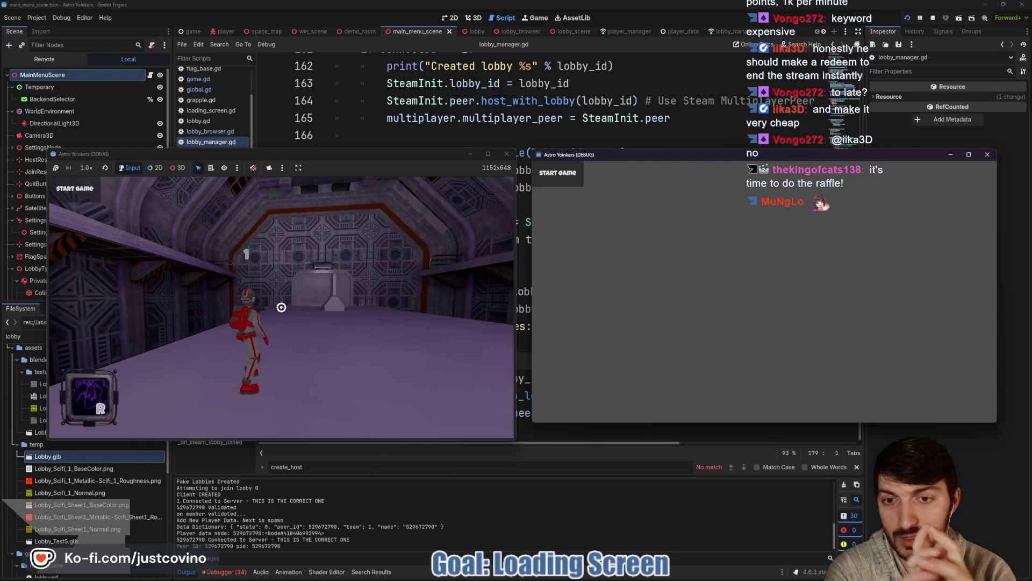
key("F8")
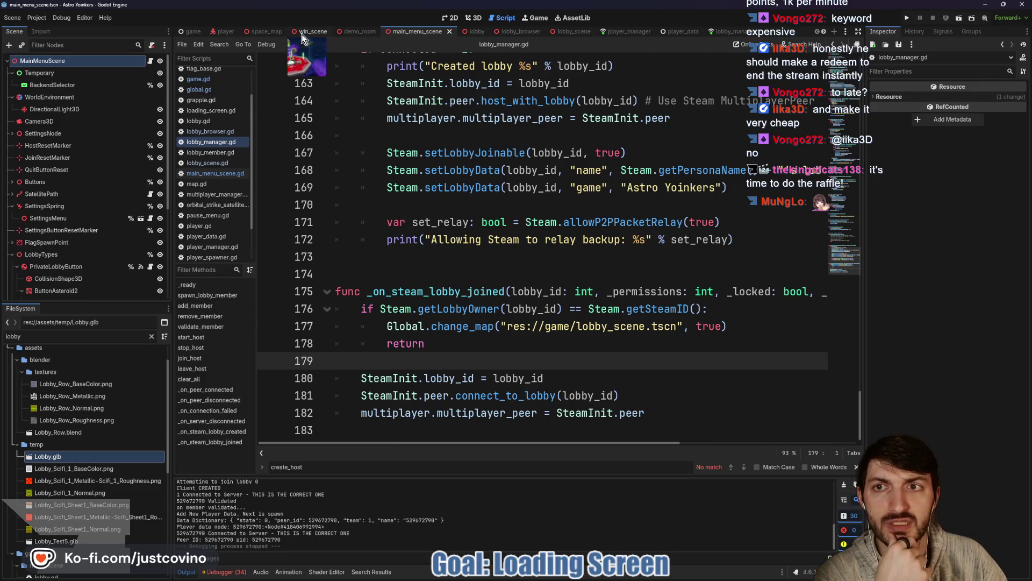
left_click(190, 31)
Step: Open loading_screen.tscn, select LoadingProgress and set its Range Step to 1
left_click(154, 122)
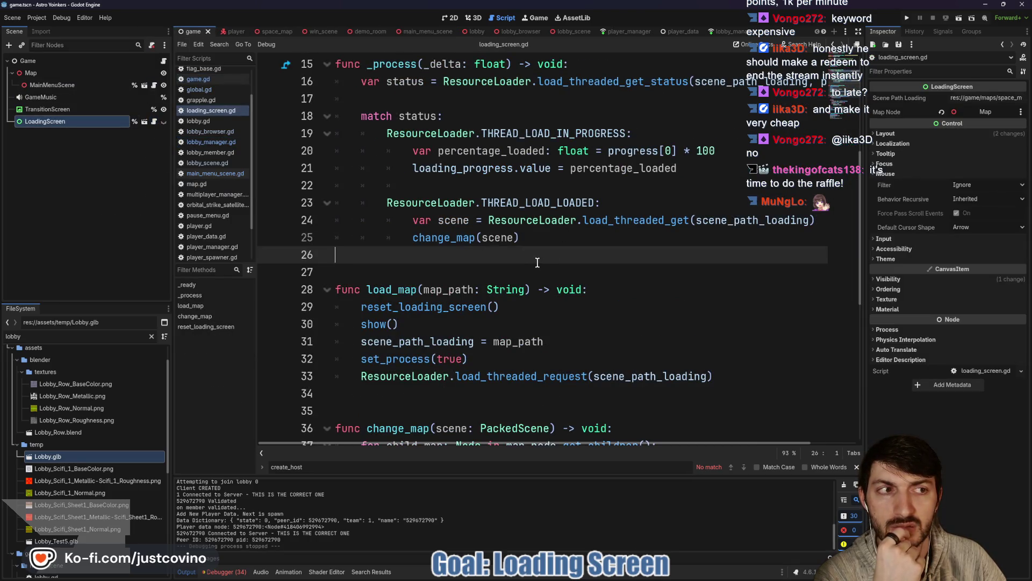
left_click(144, 122)
left_click(56, 73)
left_click(62, 84)
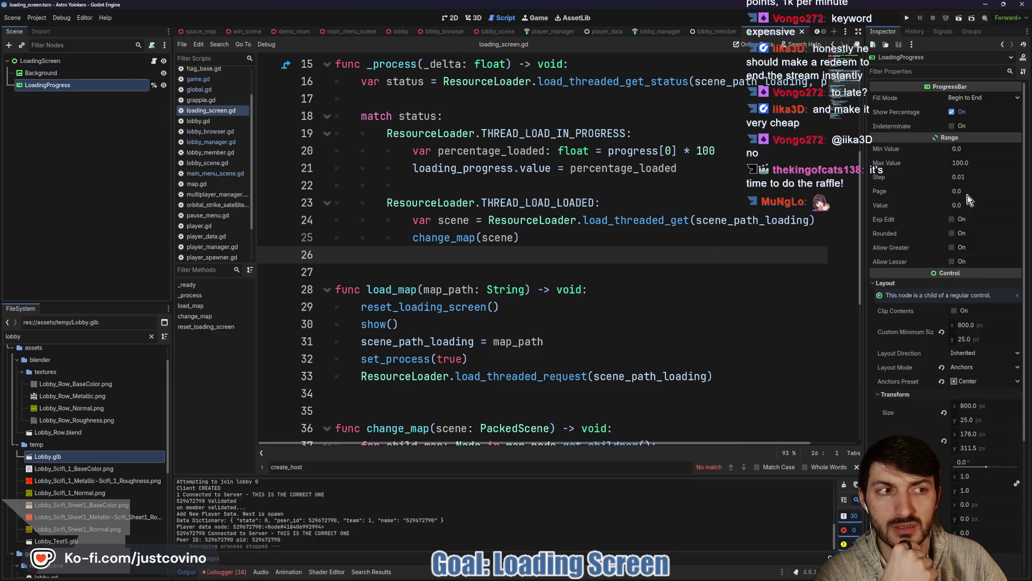
left_click(965, 178)
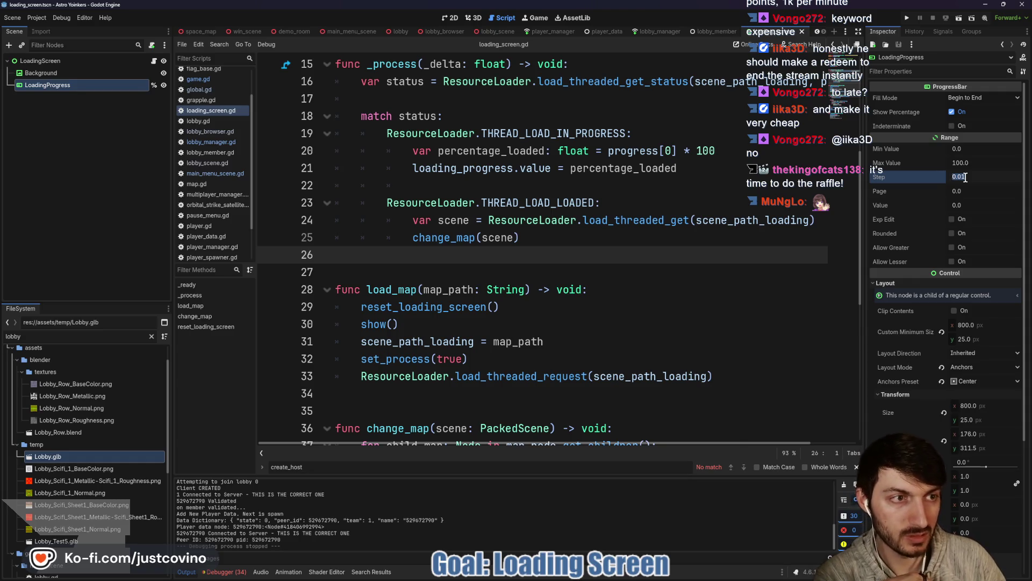
type("1")
key("Return")
Step: Save the loading screen scene and run the game again
left_click(627, 258)
key("ctrl+s")
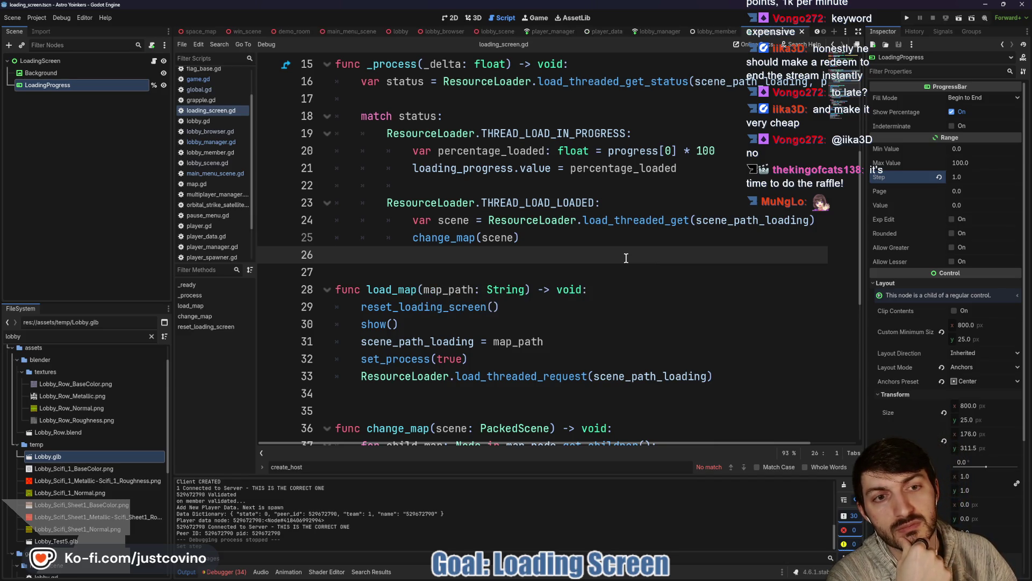
left_click(907, 18)
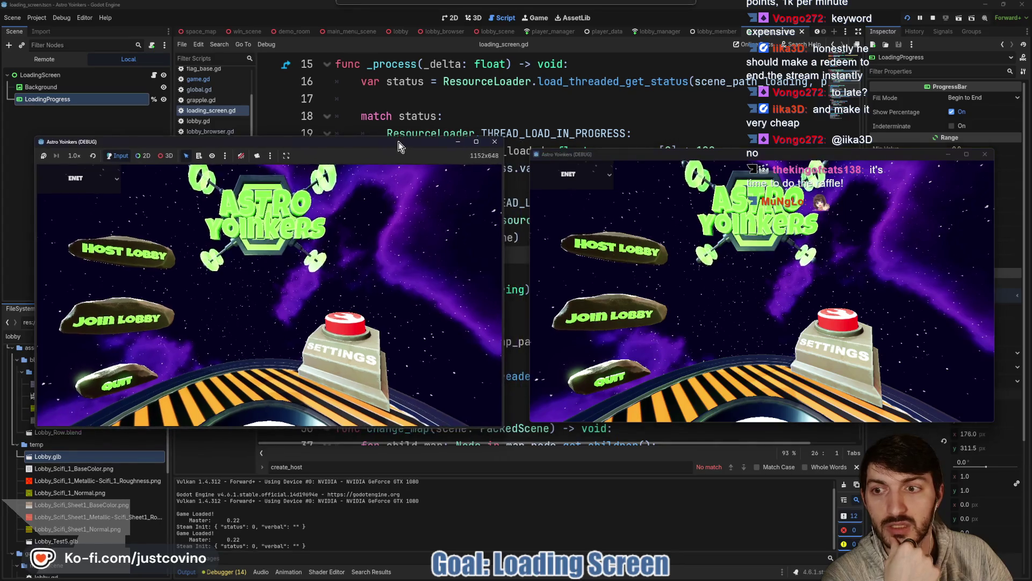
Step: Host a lobby from the left game window and open the lobby list in the right
left_click(113, 254)
left_click(266, 269)
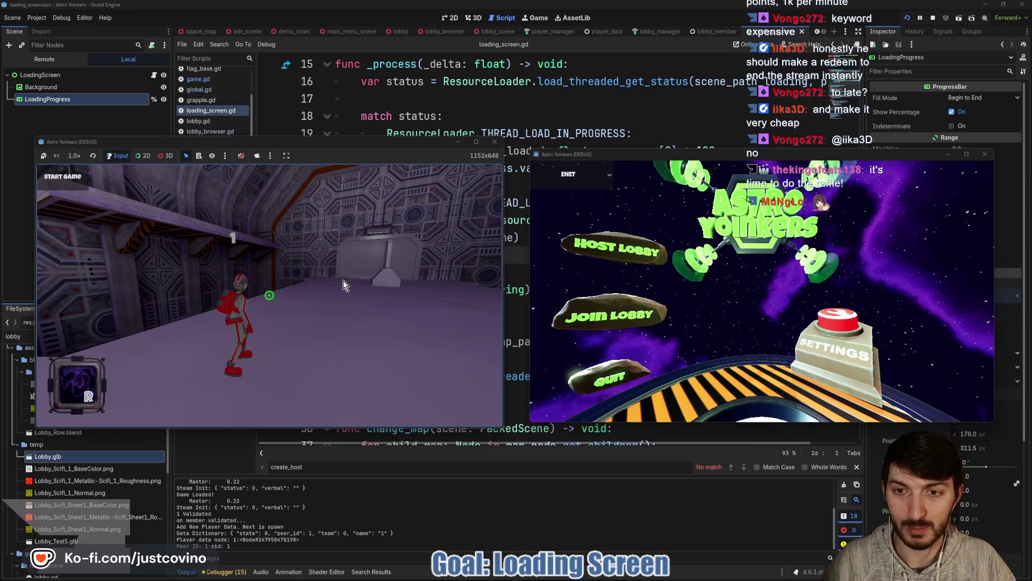
left_click(632, 308)
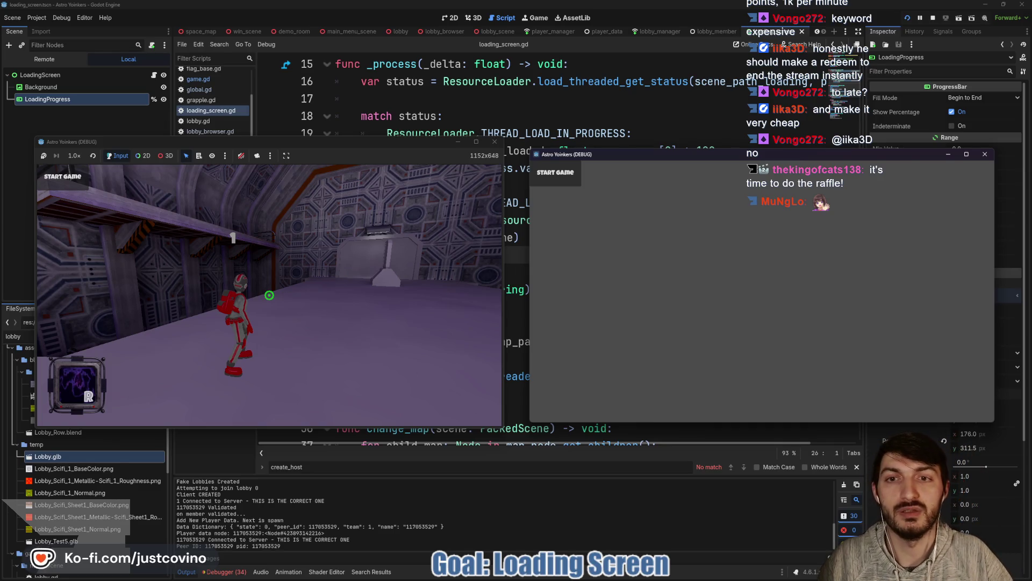
Step: Walk the character forward through the lobby with W, then stop both games with F8
key("super")
key("Escape")
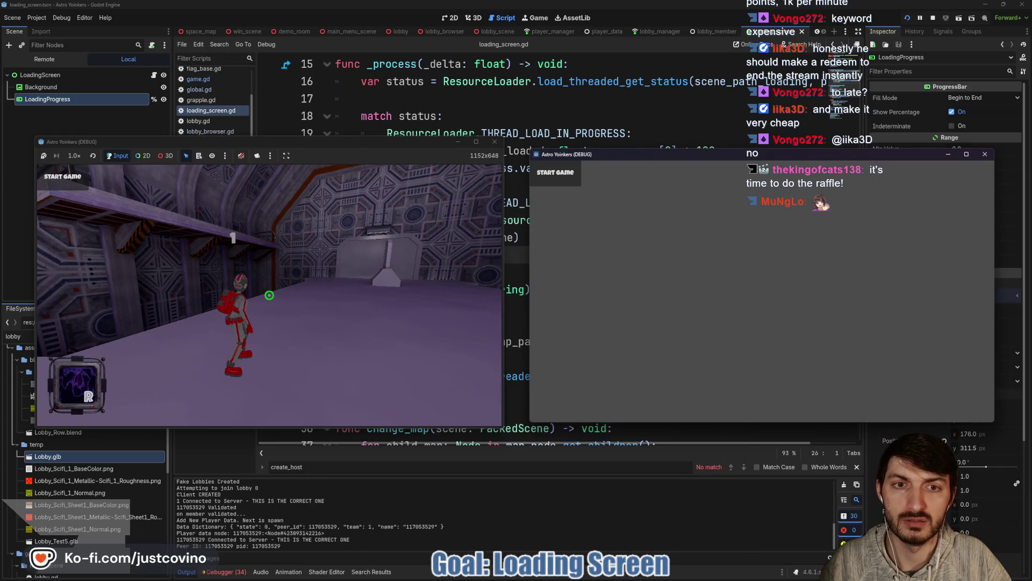
key("super")
left_click(416, 160)
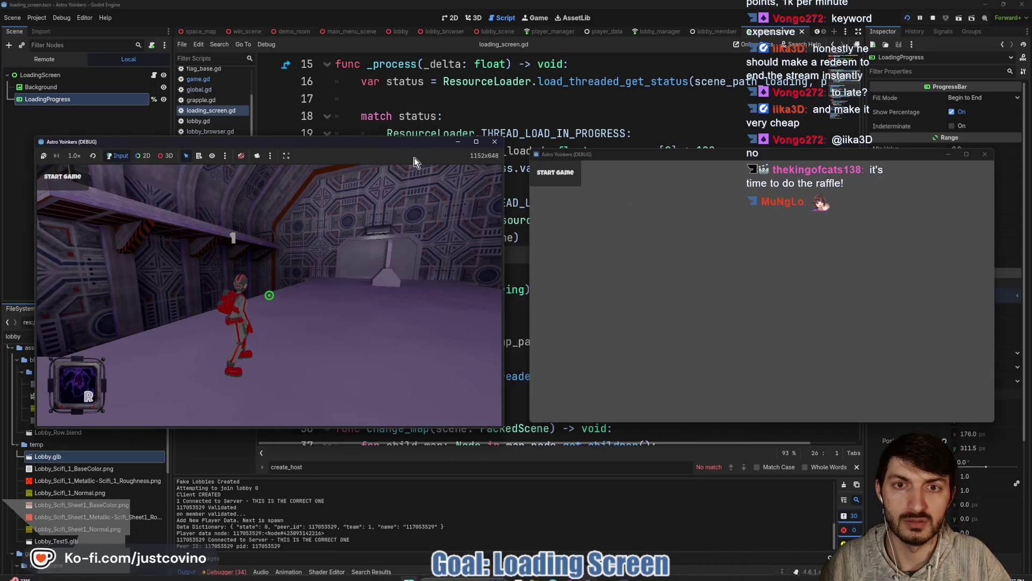
key("w")
key("w")
key("w")
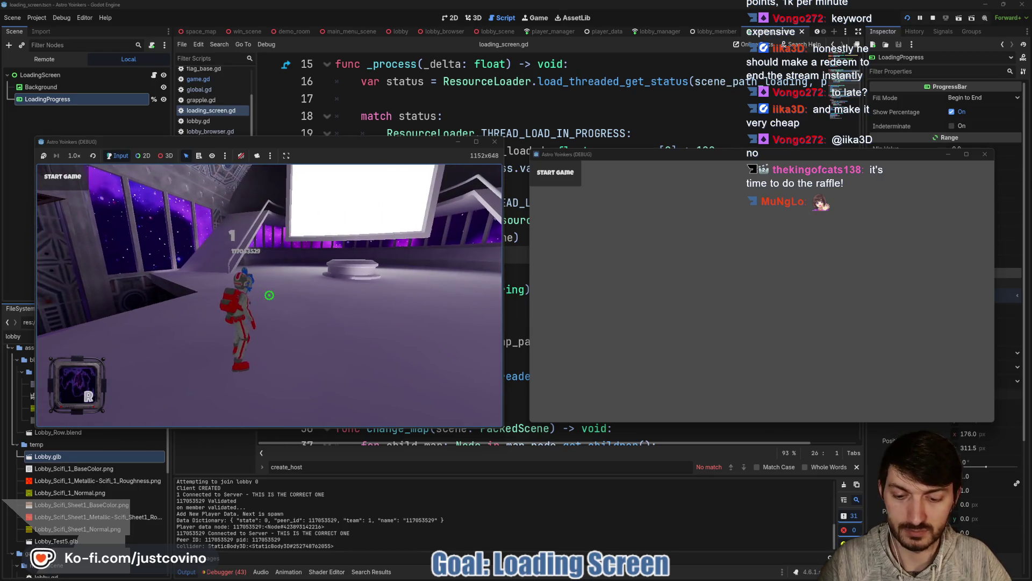
key("F8")
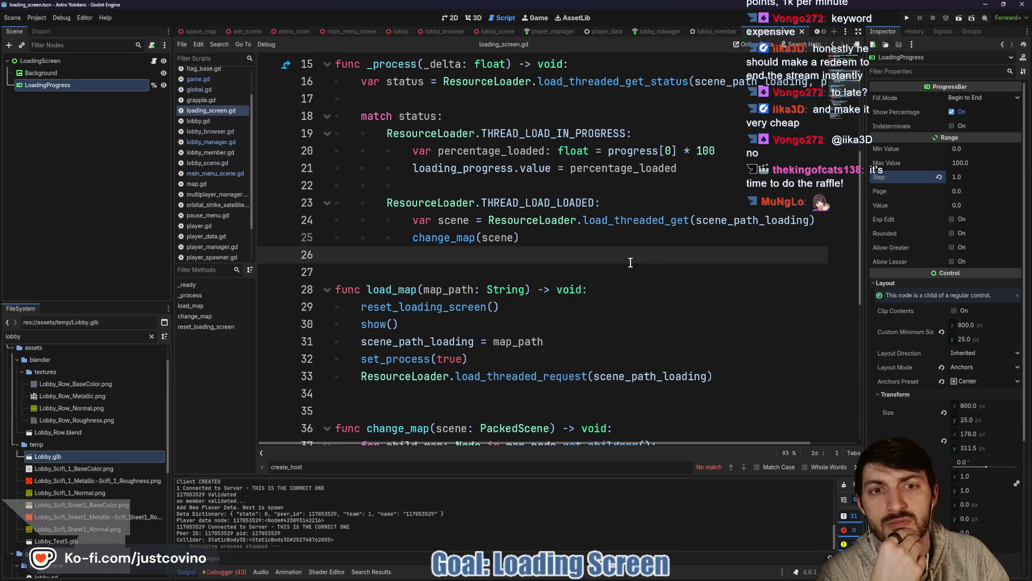
Step: Remove the # on line 55 so loading_progress.value = 0.0 runs in reset_loading_screen
scroll(631, 262, "down", 3)
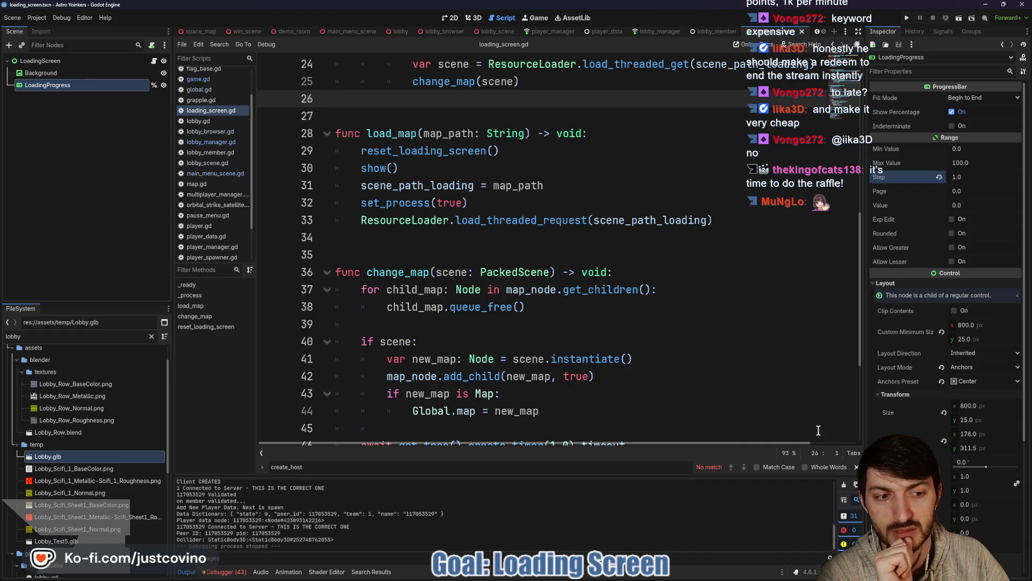
key("Escape")
scroll(556, 394, "down", 3)
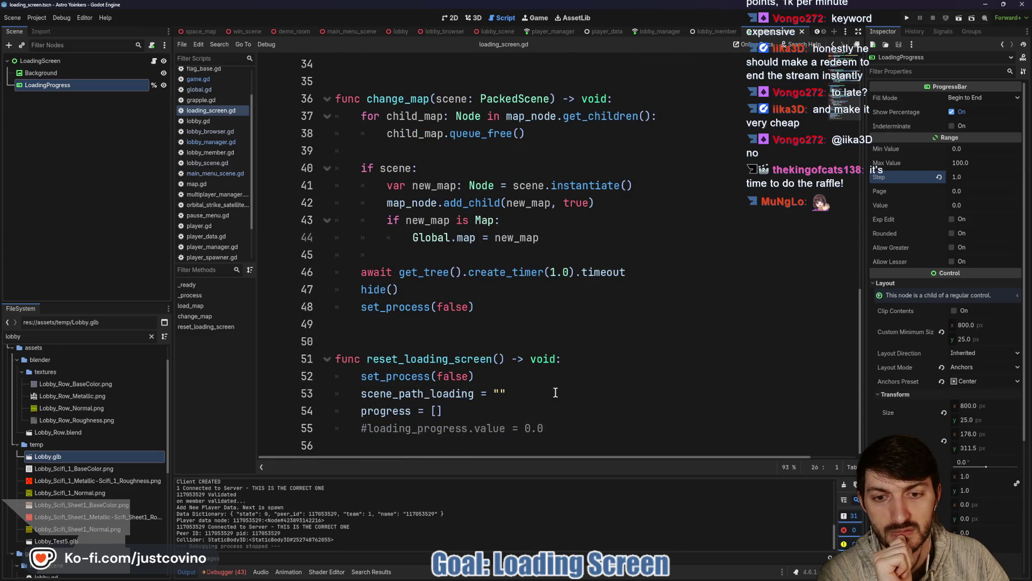
left_click(368, 428)
key("BackSpace")
left_click(562, 412)
scroll(562, 411, "up", 9)
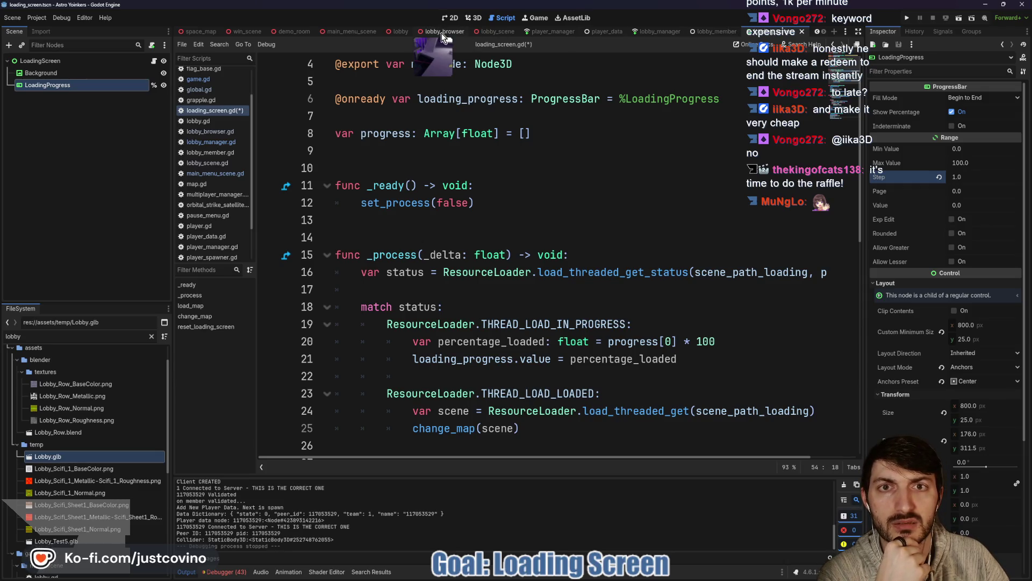
left_click(494, 31)
Step: Look over the _on_peer_connected function in lobby_scene.gd
scroll(463, 220, "up", 4)
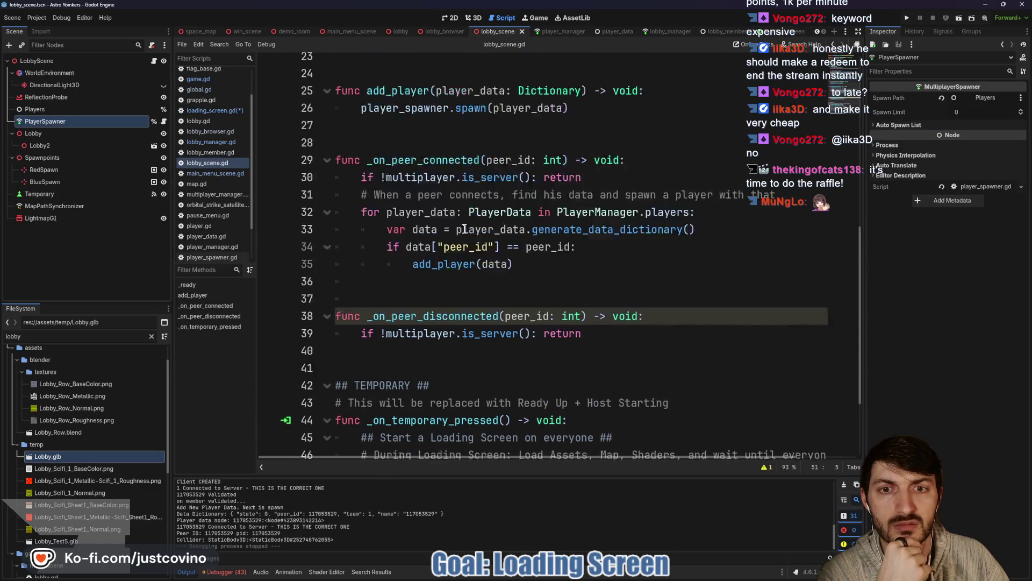
double_click(450, 257)
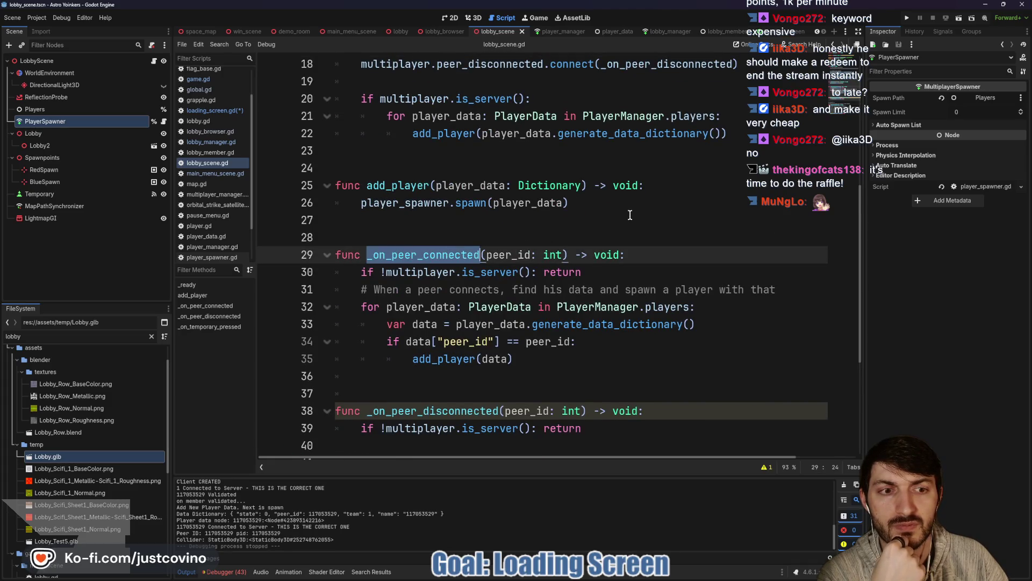
scroll(630, 215, "up", 3)
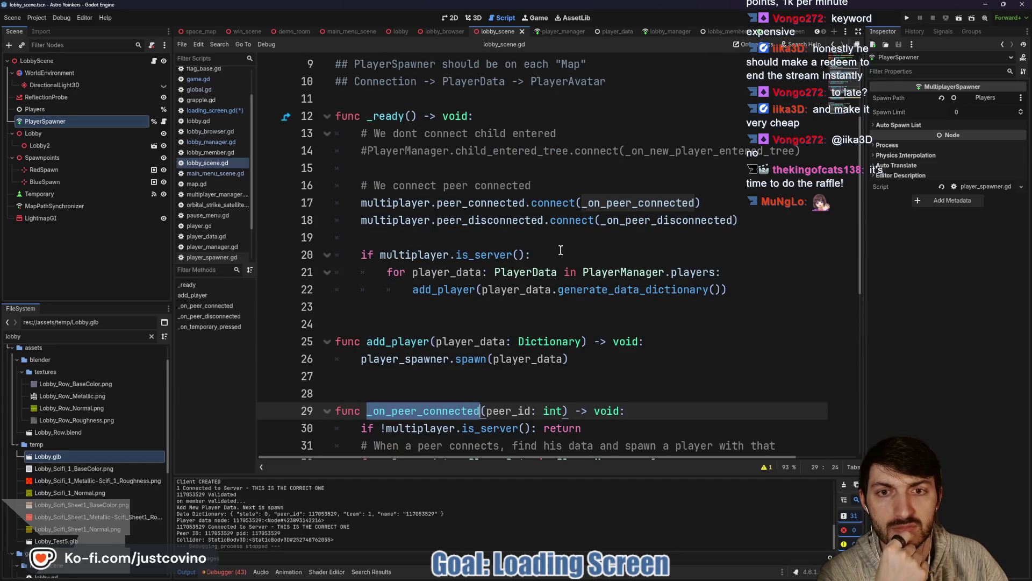
scroll(560, 251, "up", 2)
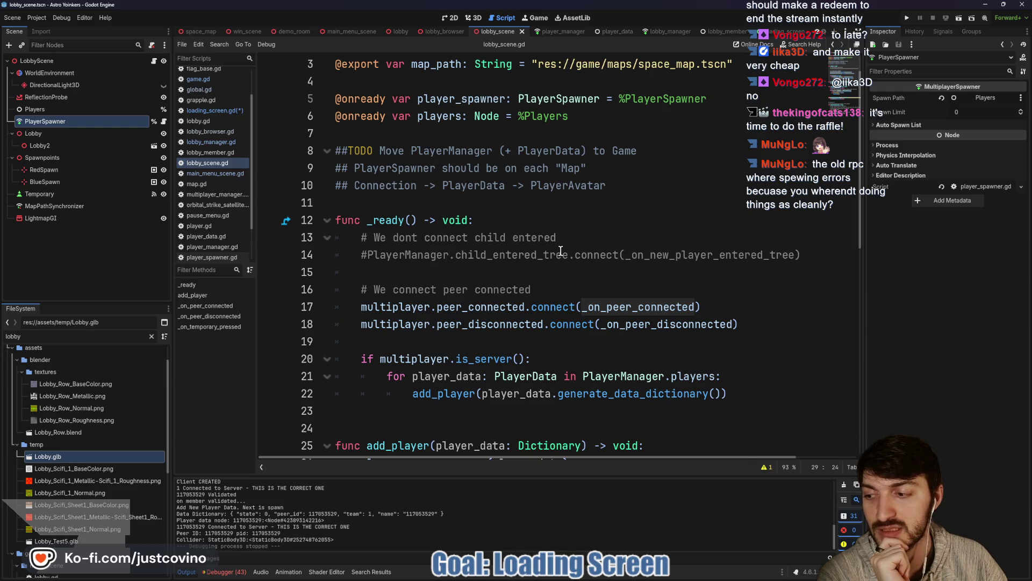
Step: In lobby_browser.gd, change line 99's scene-change argument from true to false and save
left_click(445, 31)
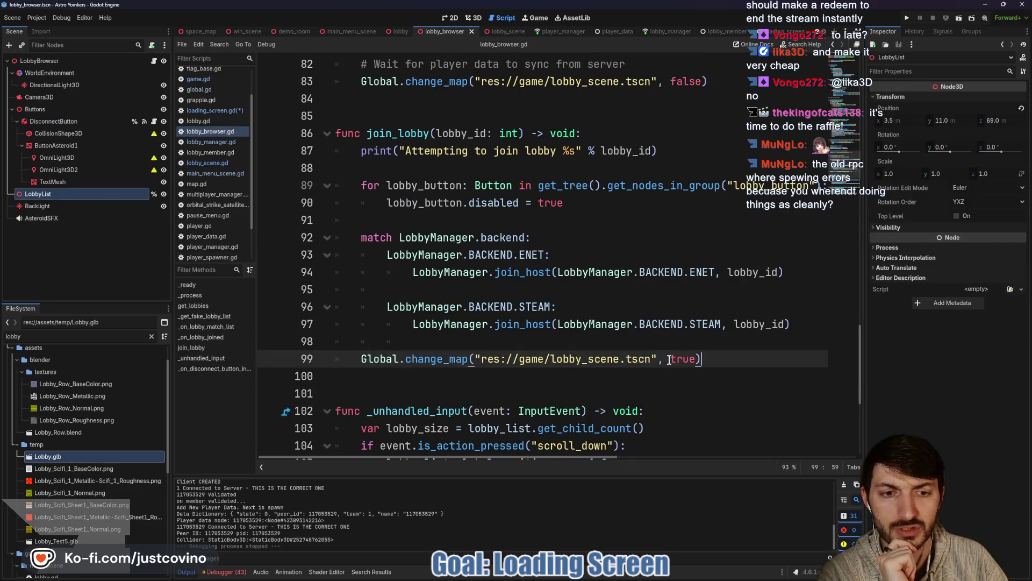
left_click_drag(671, 359, 695, 358)
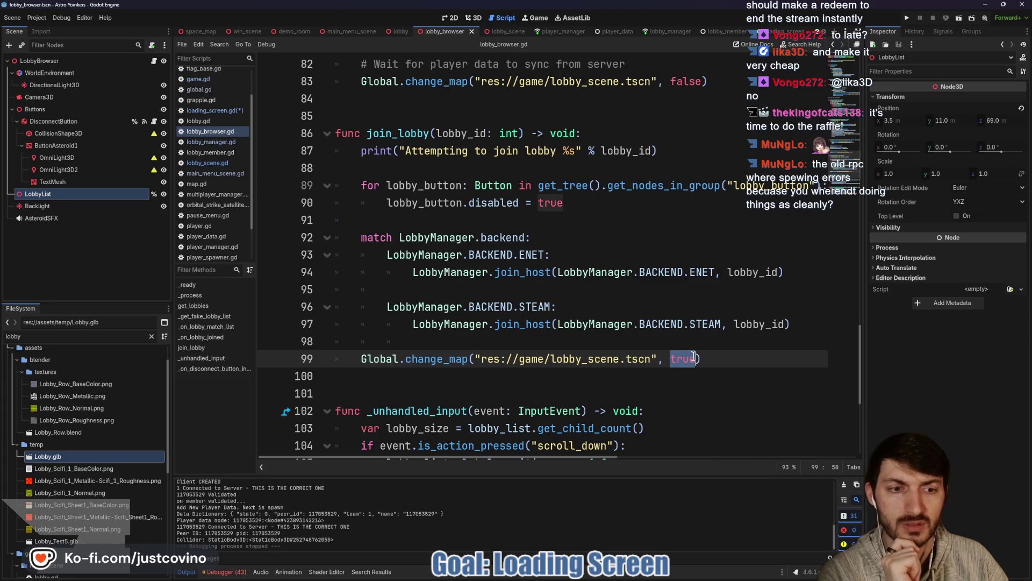
type("false")
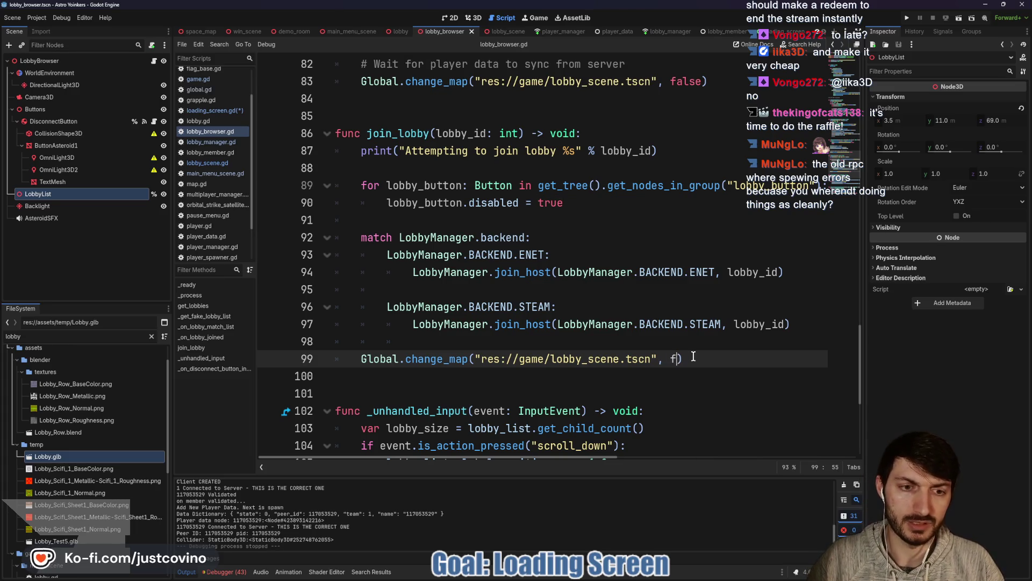
left_click(584, 340)
key("ctrl+s")
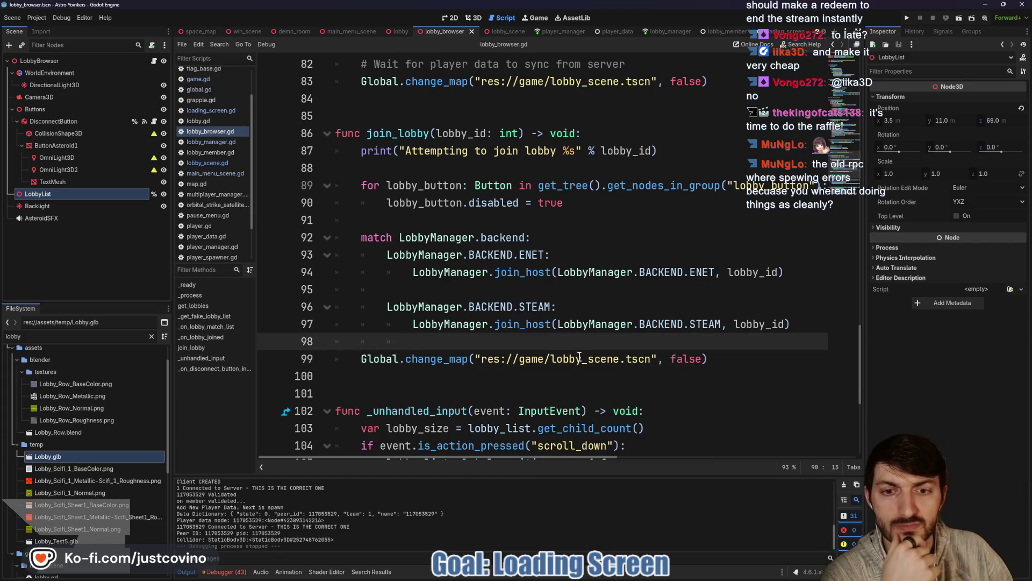
Step: Scroll back up through lobby_browser.gd and launch the project in two debug windows
scroll(581, 347, "down", 5)
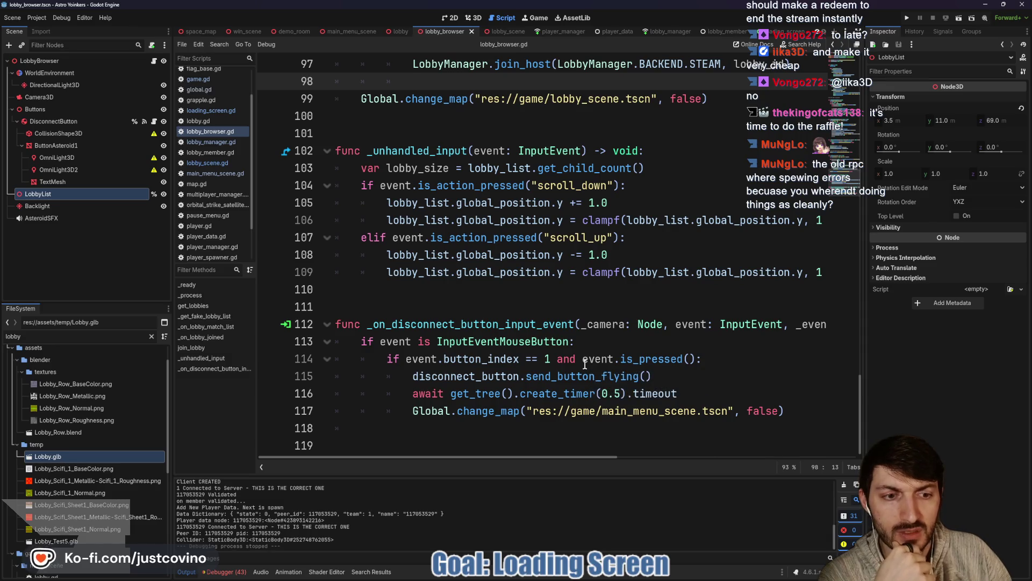
scroll(585, 365, "up", 8)
scroll(552, 340, "up", 4)
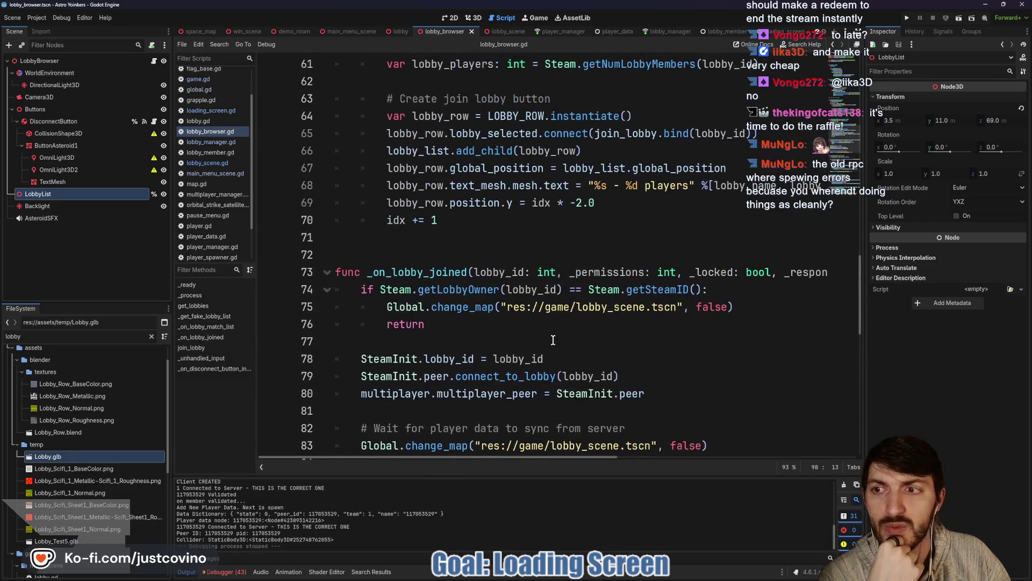
scroll(537, 264, "up", 4)
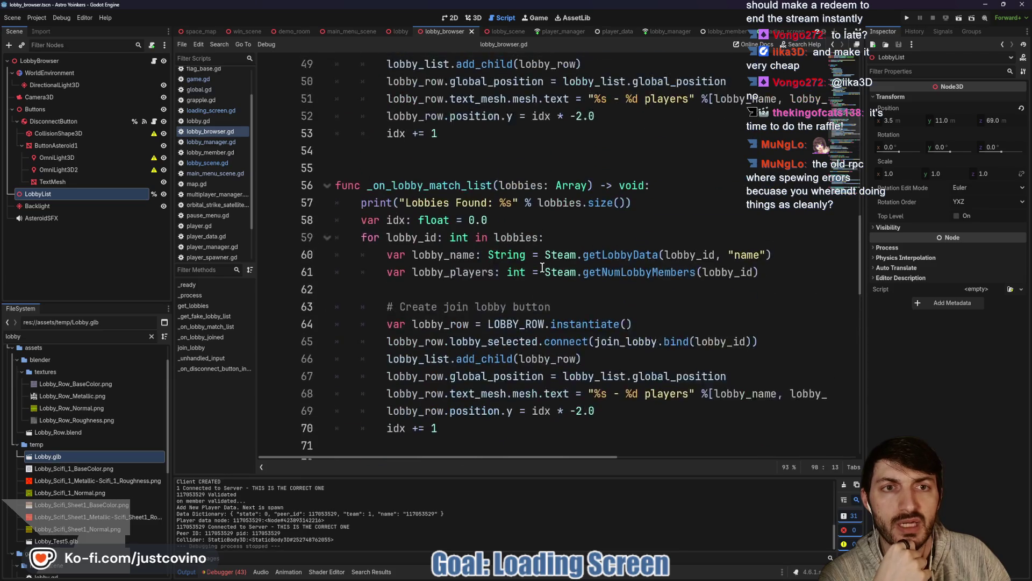
left_click(570, 169)
scroll(585, 269, "up", 4)
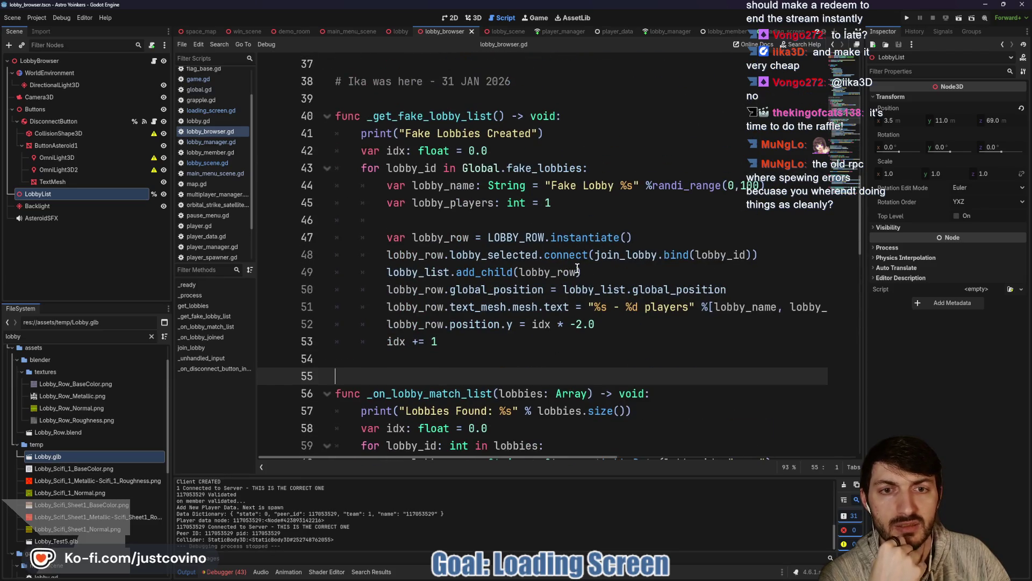
scroll(584, 269, "up", 3)
scroll(550, 244, "up", 1)
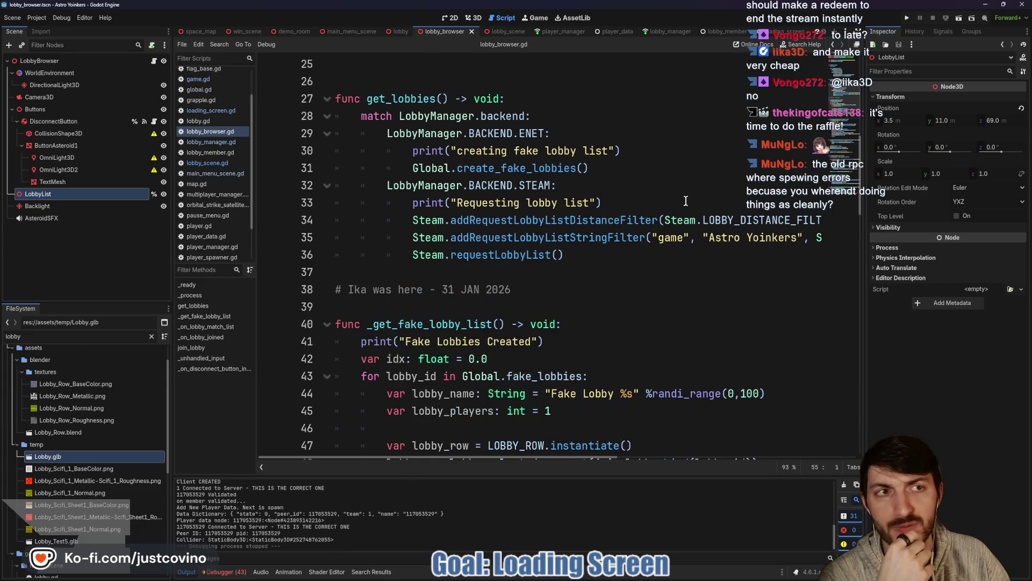
left_click(906, 18)
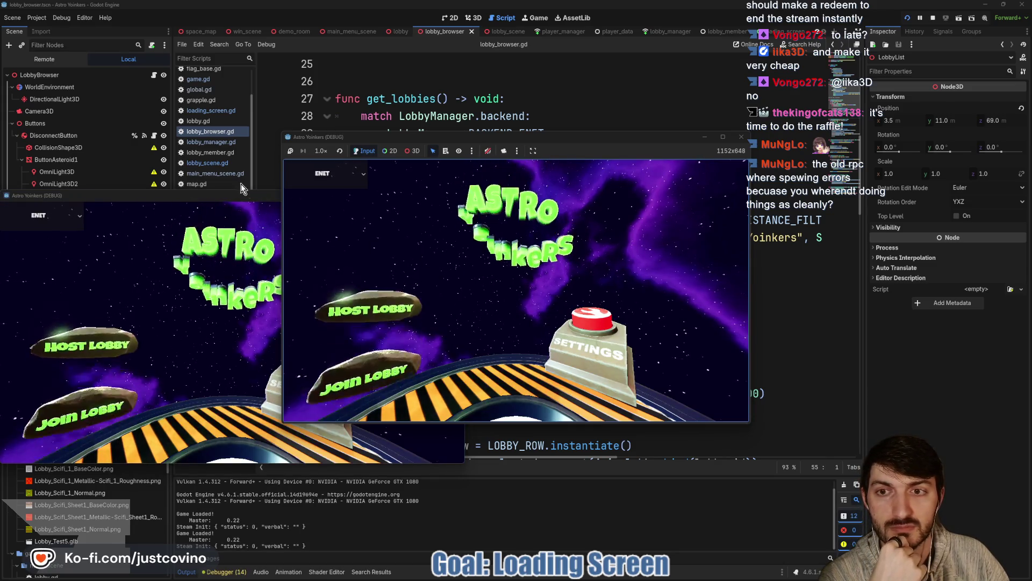
Step: Arrange the two game windows, host a lobby on the left and join it from the right
left_click_drag(243, 197, 747, 184)
left_click_drag(621, 137, 366, 156)
left_click_drag(624, 183, 640, 171)
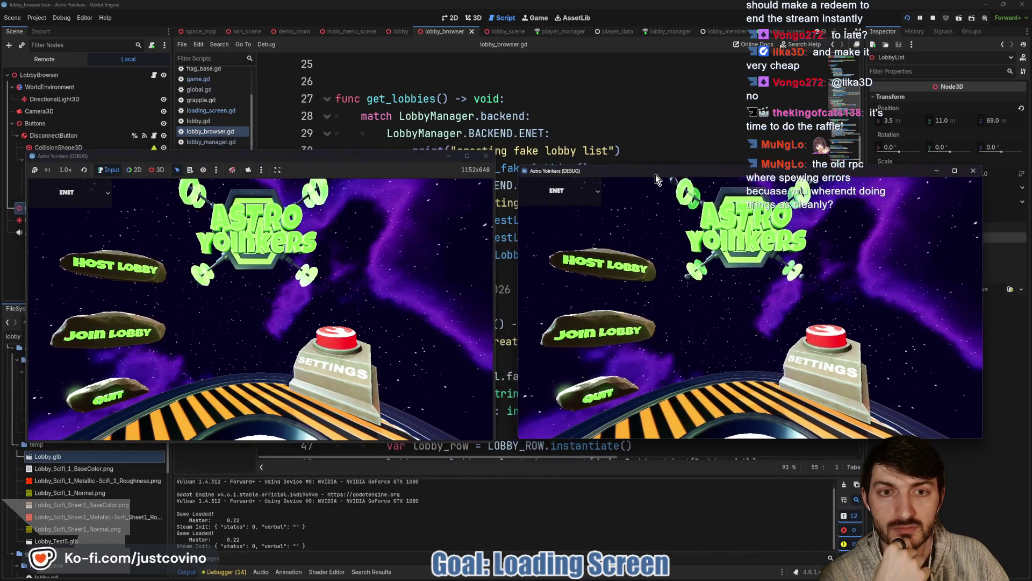
left_click(109, 270)
left_click(243, 251)
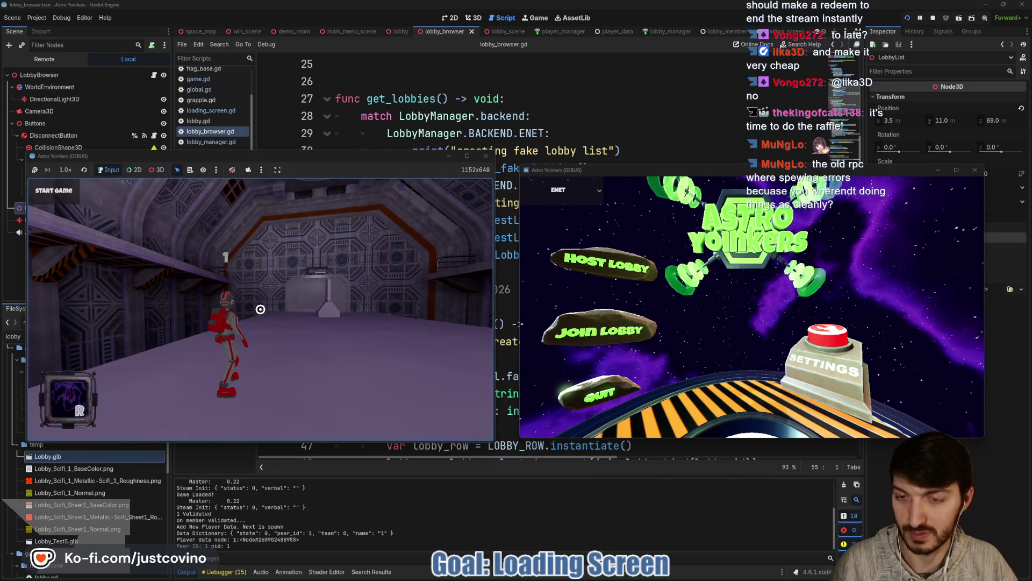
left_click(610, 340)
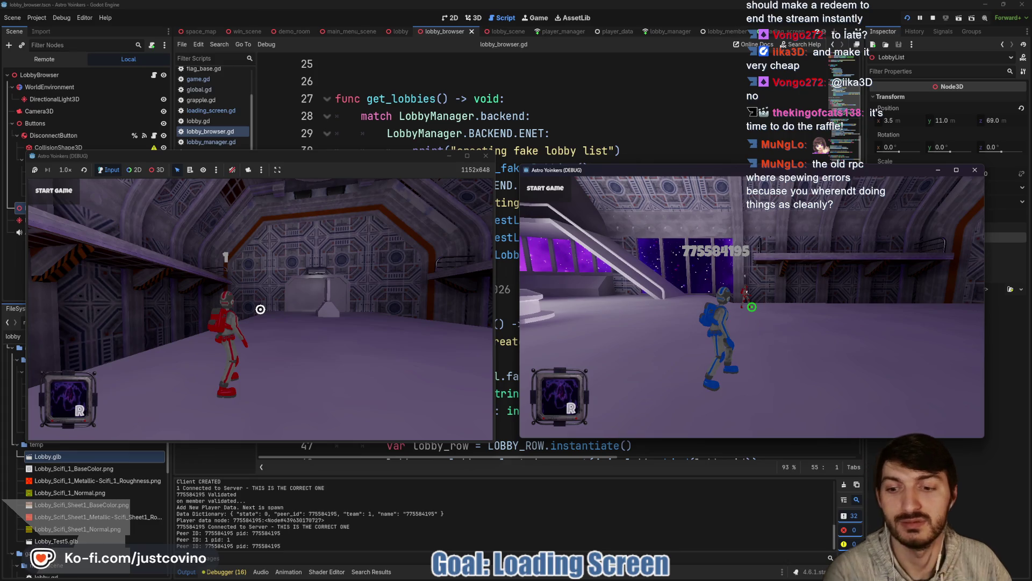
Step: Run the blue player toward the red player, using the grapple beam to reach the floor
key("w")
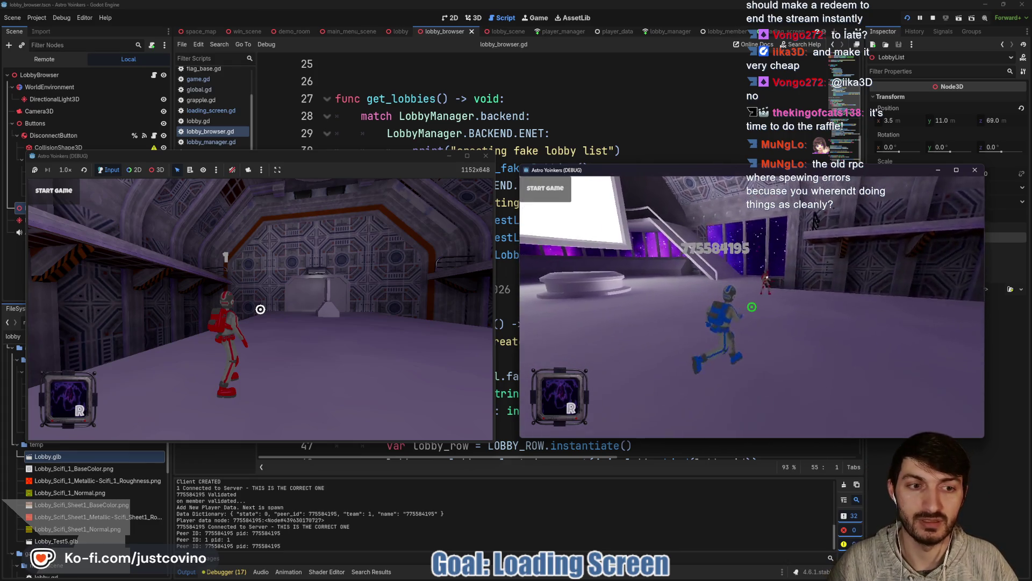
key("w")
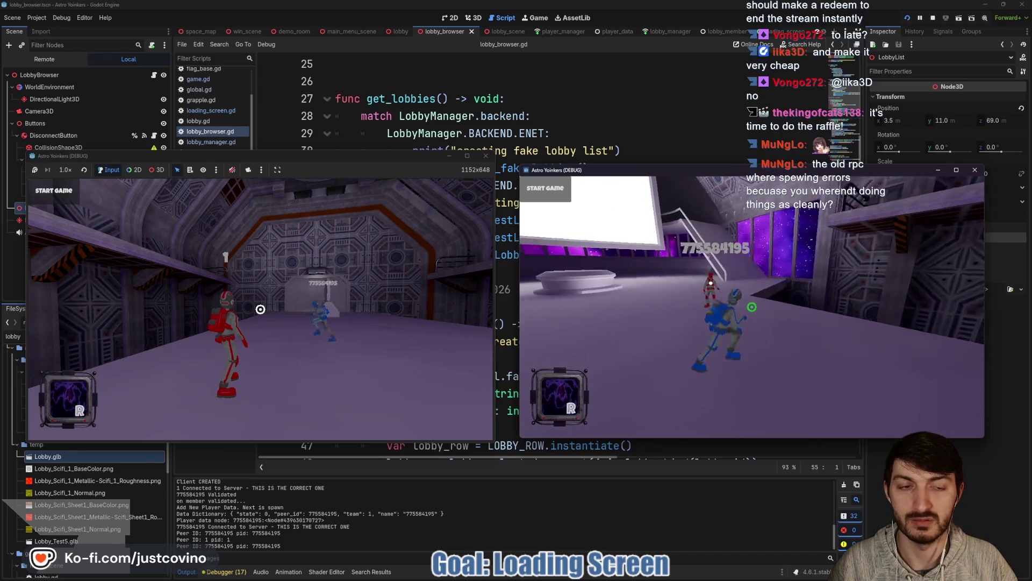
key("w")
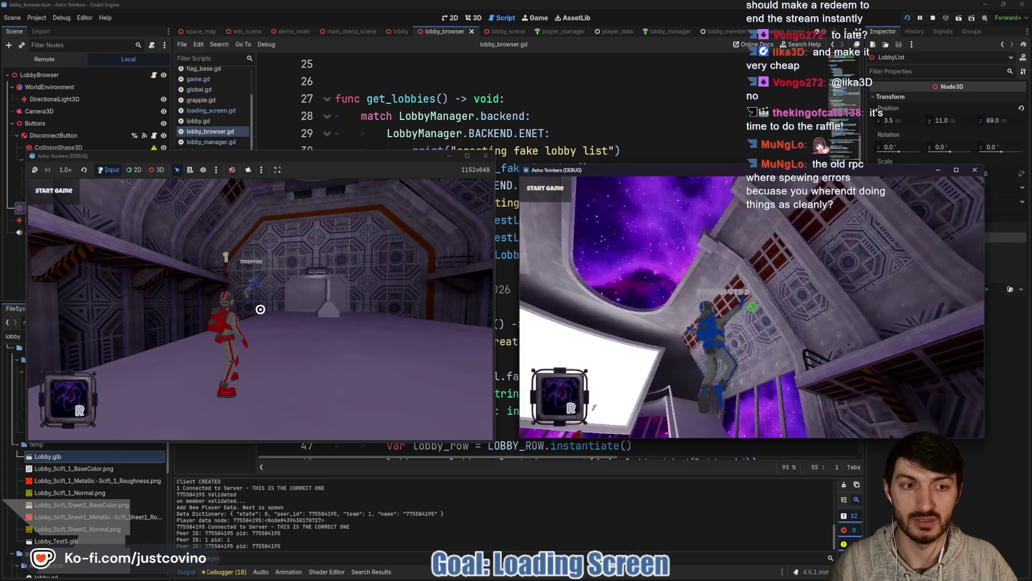
left_click(752, 307)
key("w")
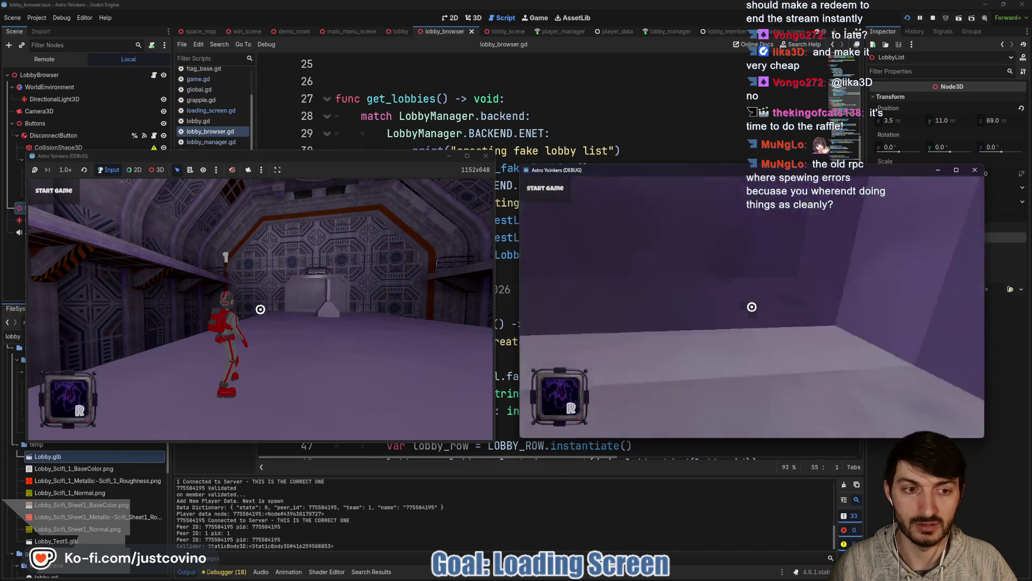
left_click(752, 307)
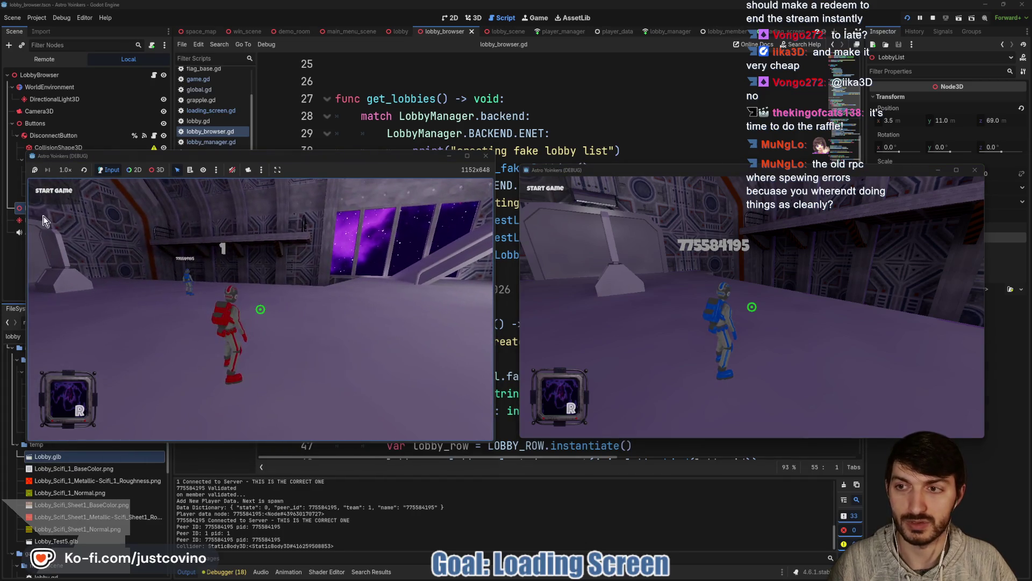
Step: Switch to the left game and walk the red player off the platform
left_click(50, 195)
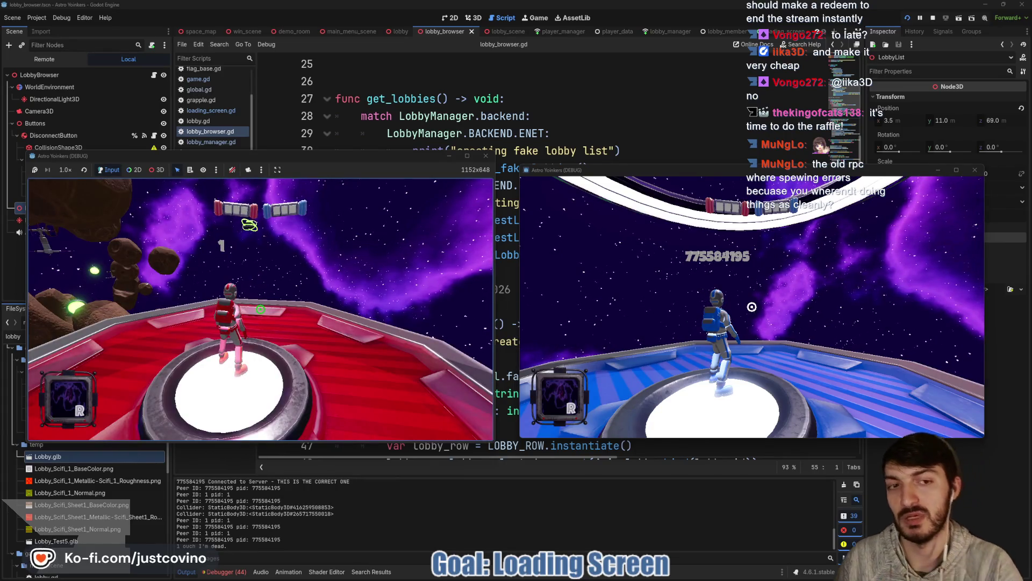
key("w")
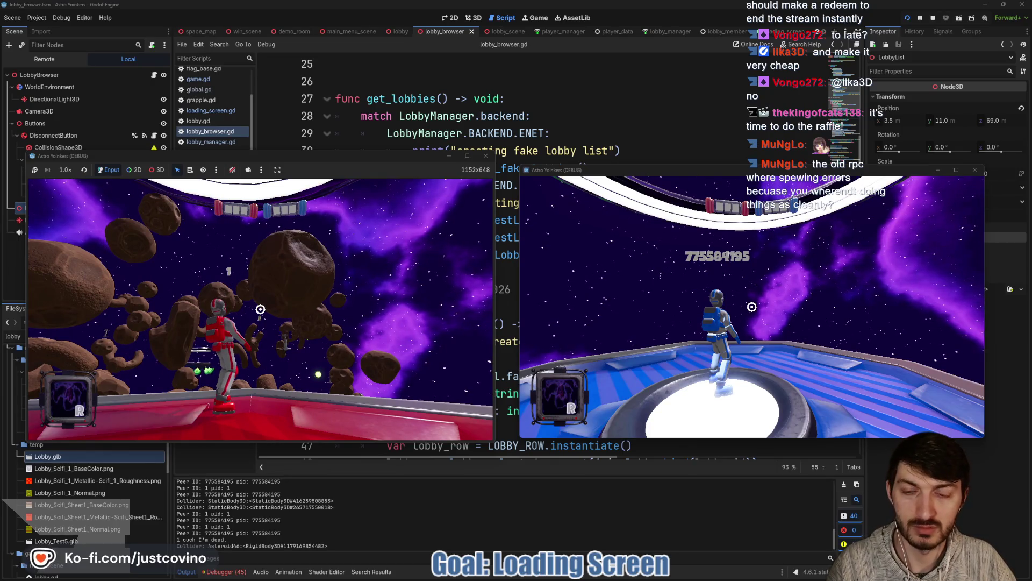
key("super")
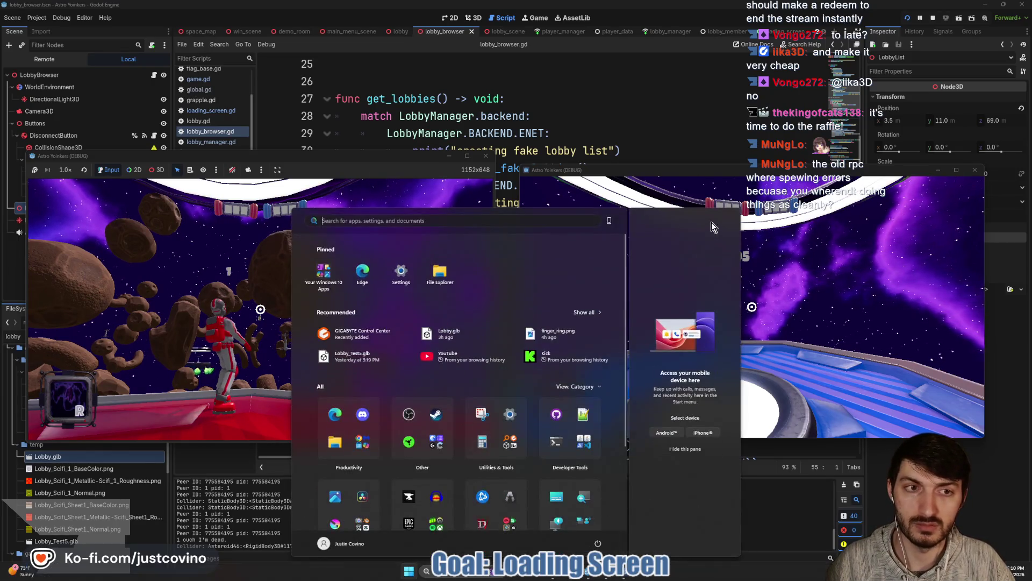
Step: Stop the games, expand the debugger to read the missing-node errors, then clear them
left_click(925, 17)
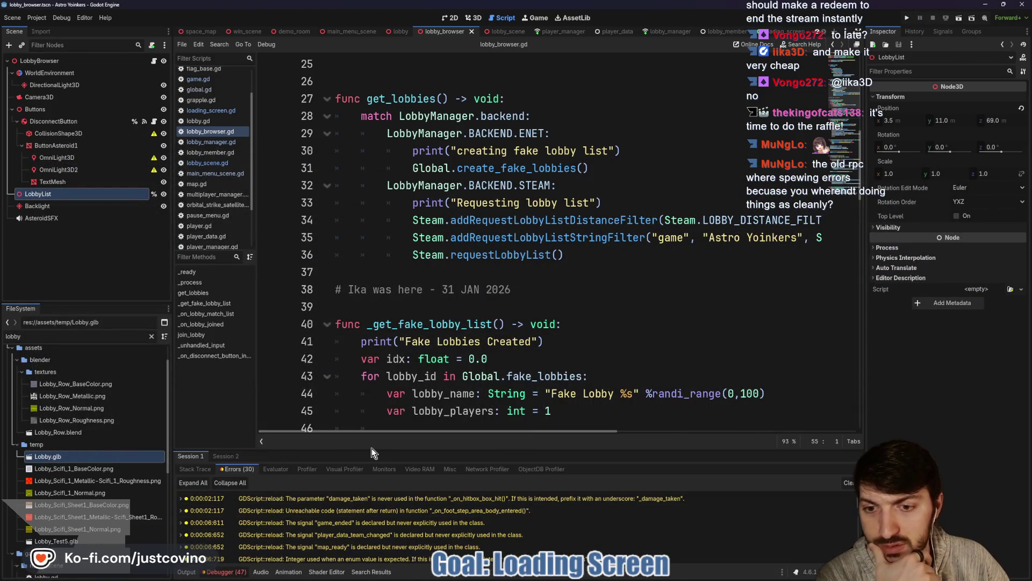
left_click_drag(399, 449, 399, 129)
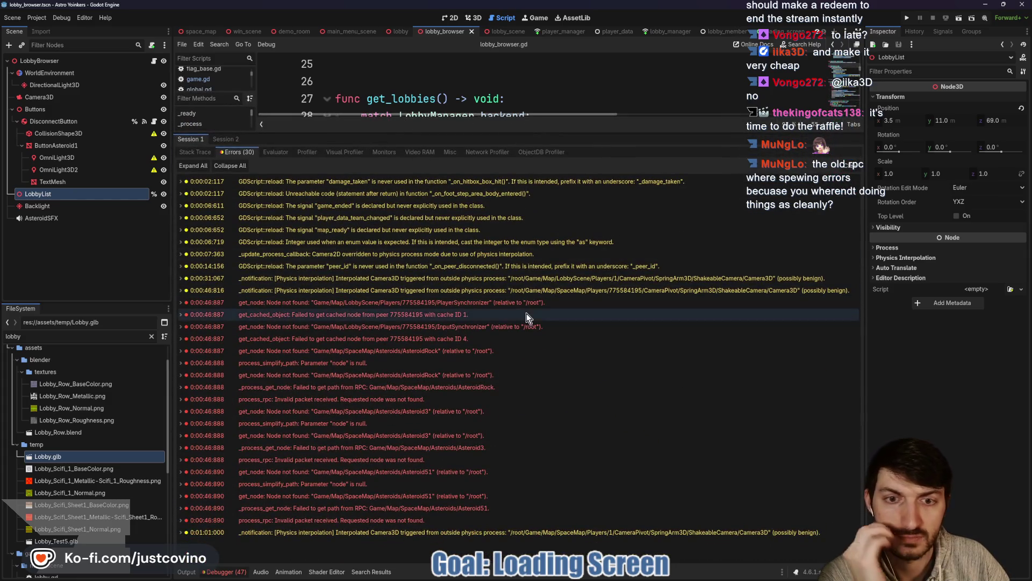
mouse_move(528, 323)
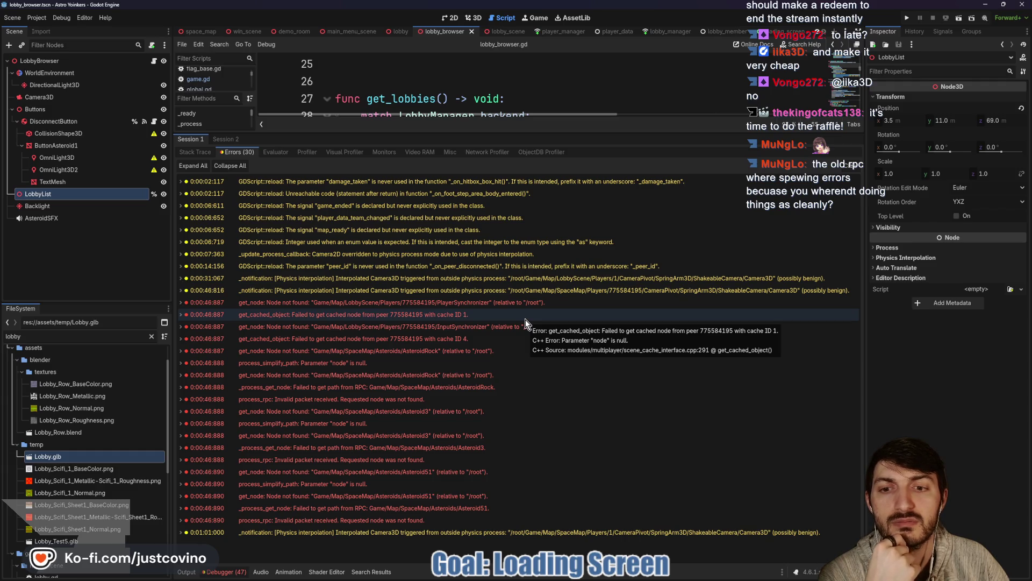
mouse_move(489, 337)
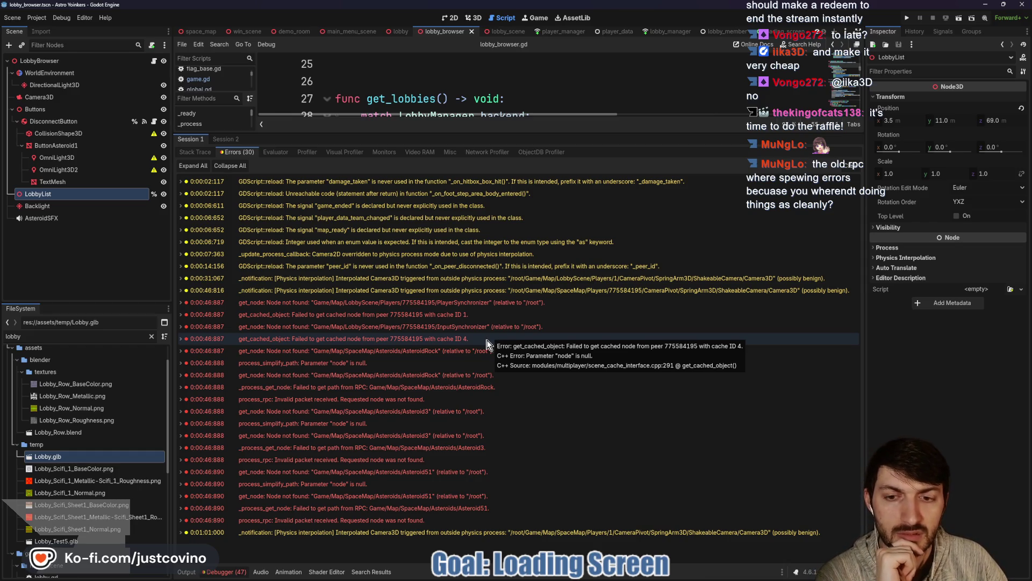
mouse_move(473, 393)
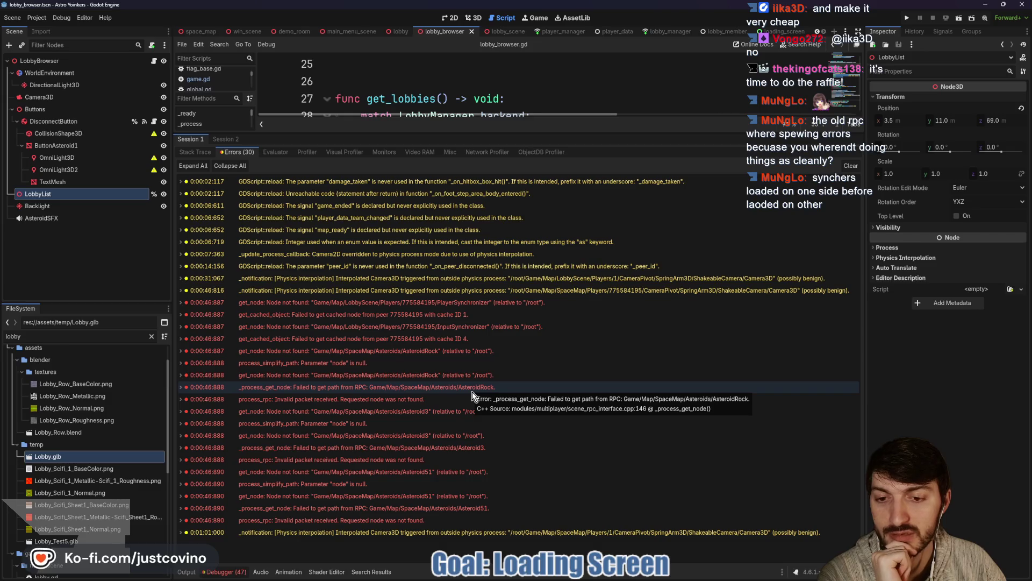
left_click(851, 166)
left_click_drag(576, 134, 551, 451)
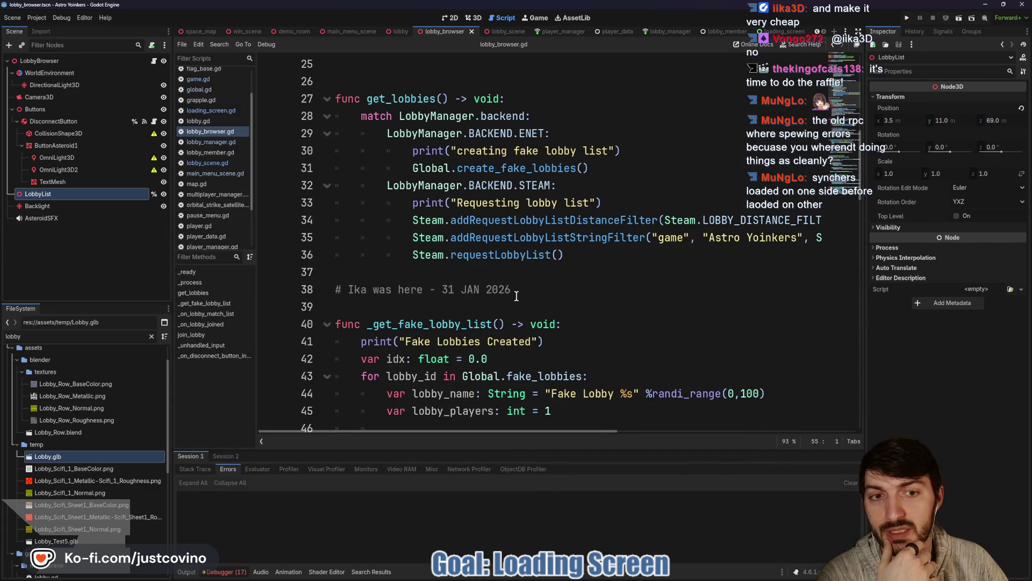
Step: Scroll the scene tabs and open space_map, displaying map.gd and its SpawnsSynchronizer settings
scroll(211, 30, "up", 2)
left_click(211, 31)
left_click(263, 32)
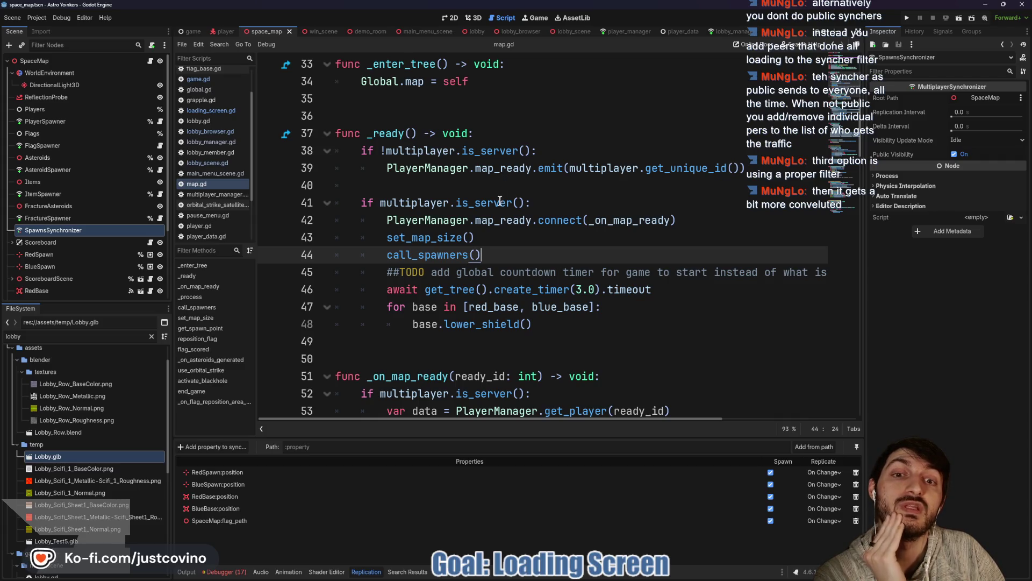
mouse_move(498, 207)
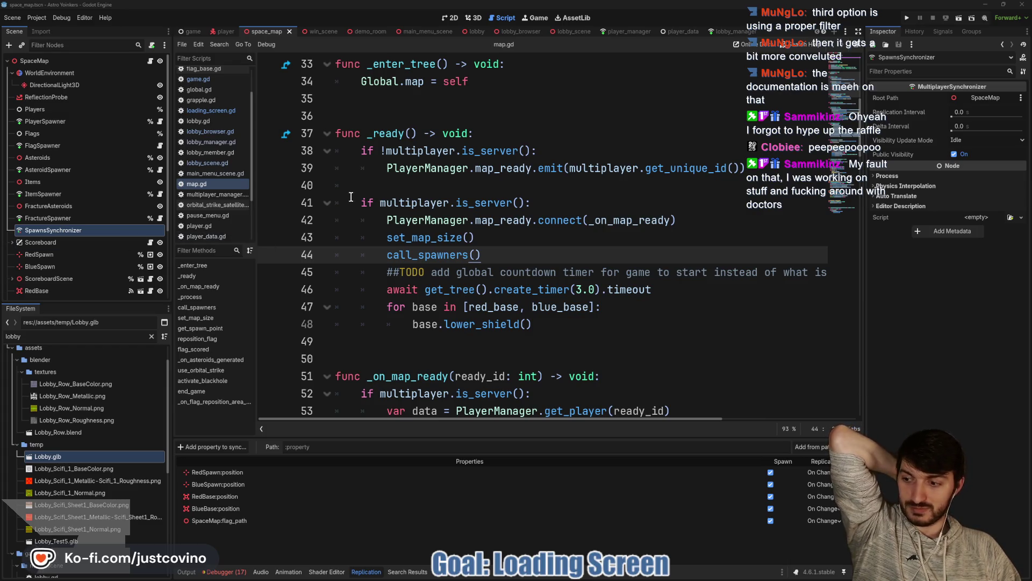
Step: Click near call_spawners() in map.gd, then bring up the FFS Leaderboard tab in the browser
left_click(594, 237)
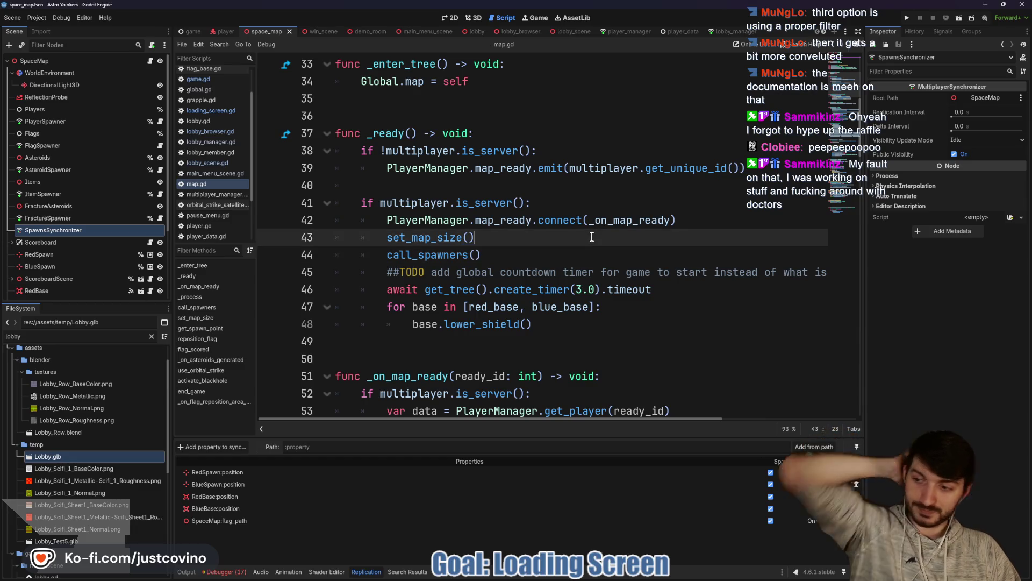
left_click(553, 248)
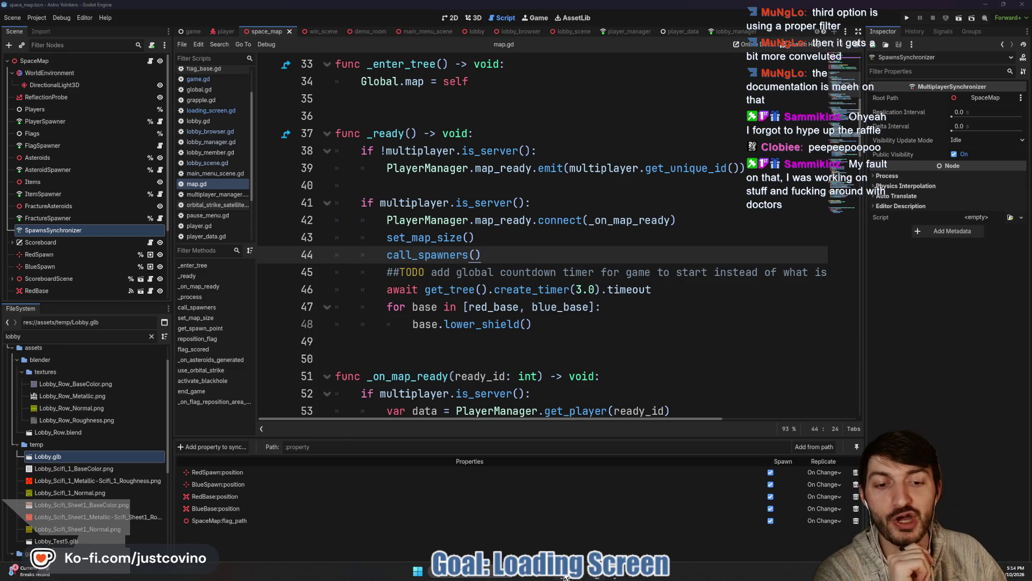
left_click(583, 577)
left_click(412, 63)
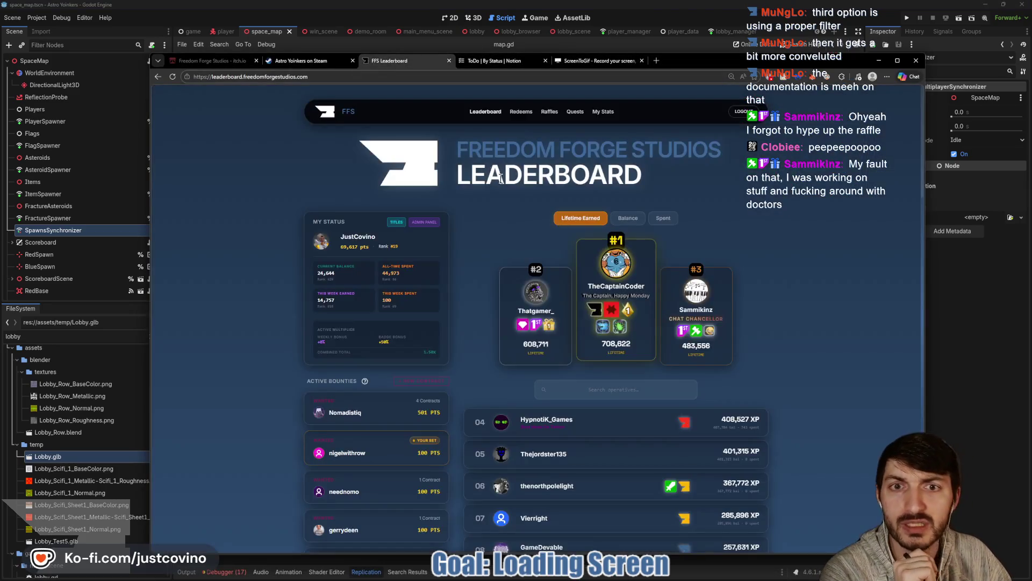
Step: View the Raffles page on the leaderboard site, then minimize the browser back to map.gd
left_click(551, 113)
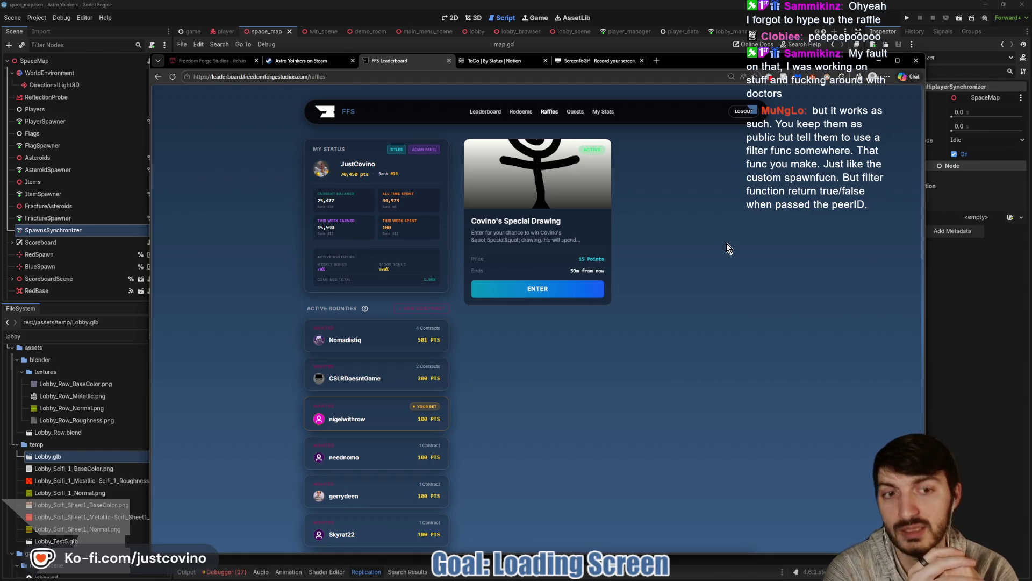
left_click(940, 325)
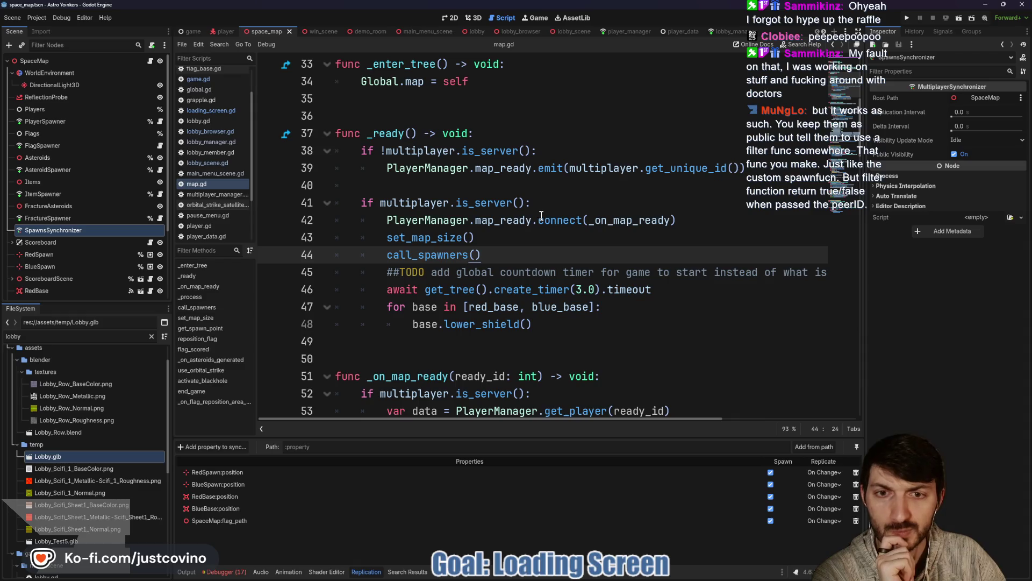
Step: Highlight the map_ready signal name and the emit line 39 in map.gd
double_click(489, 220)
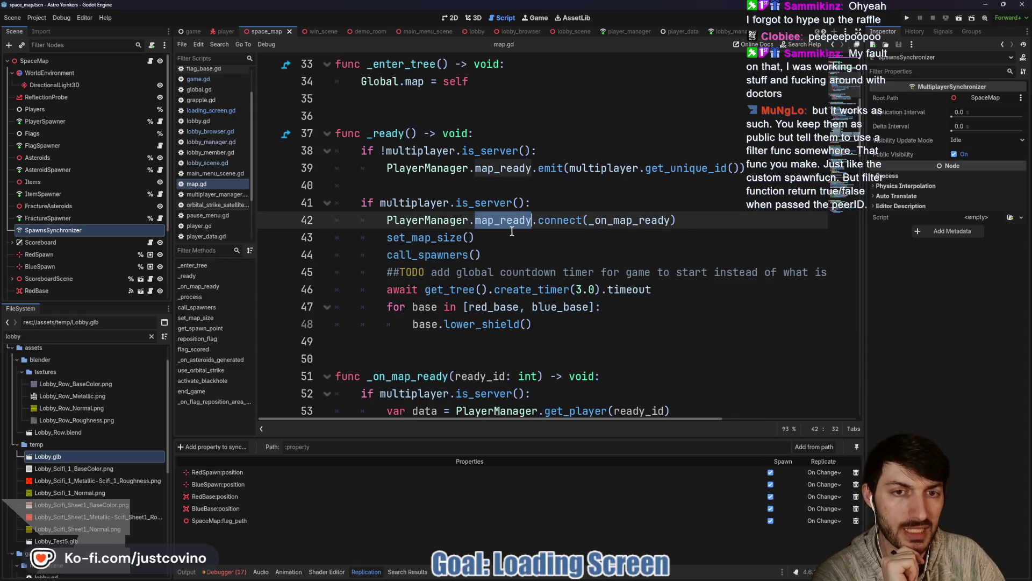
left_click(538, 171)
left_click(308, 168)
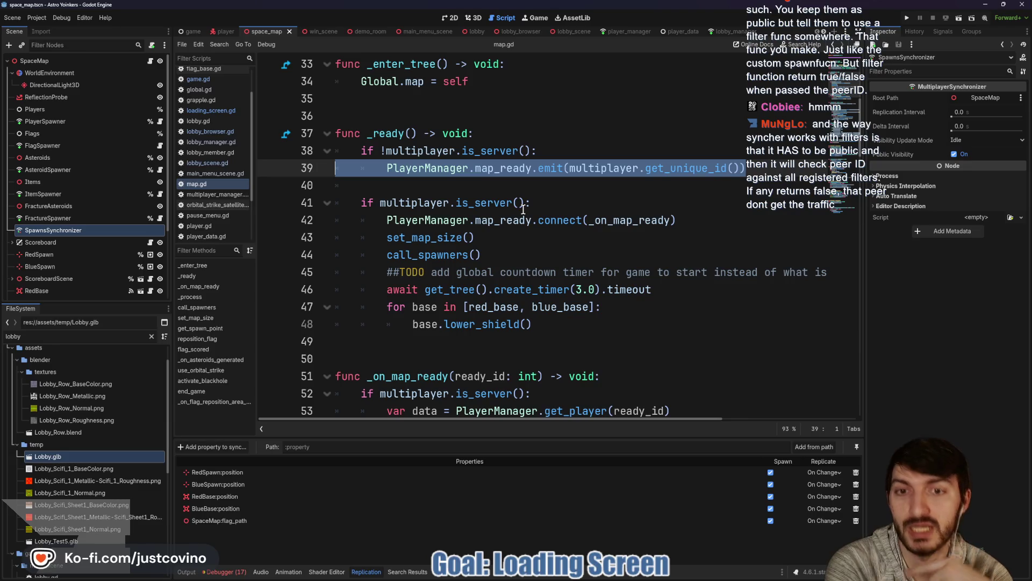
Step: Annotate the server-only code, connect line, method list and asset folders, then clear the marks
left_click_drag(338, 195, 317, 205)
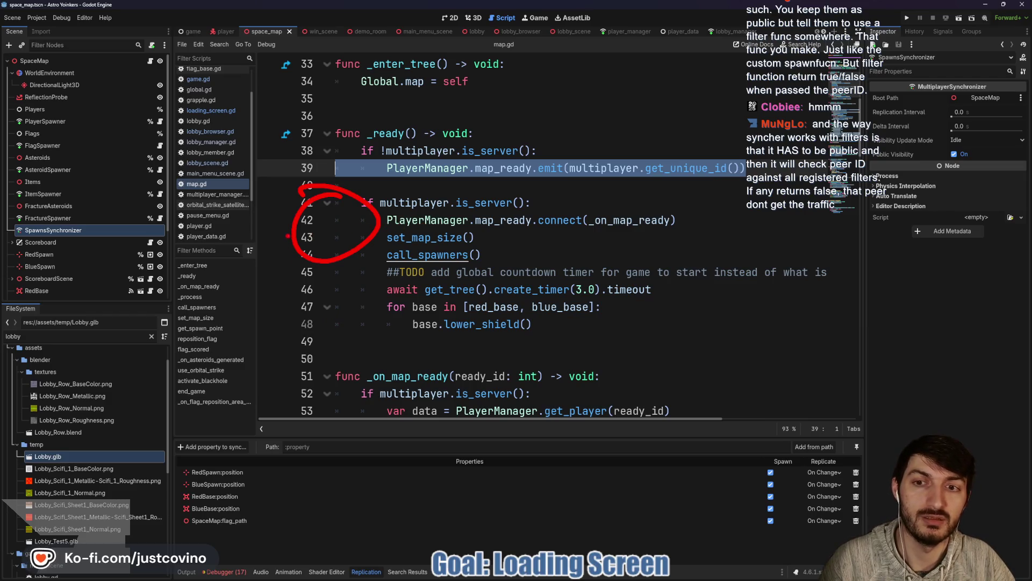
left_click_drag(366, 220, 468, 220)
left_click_drag(164, 344, 166, 350)
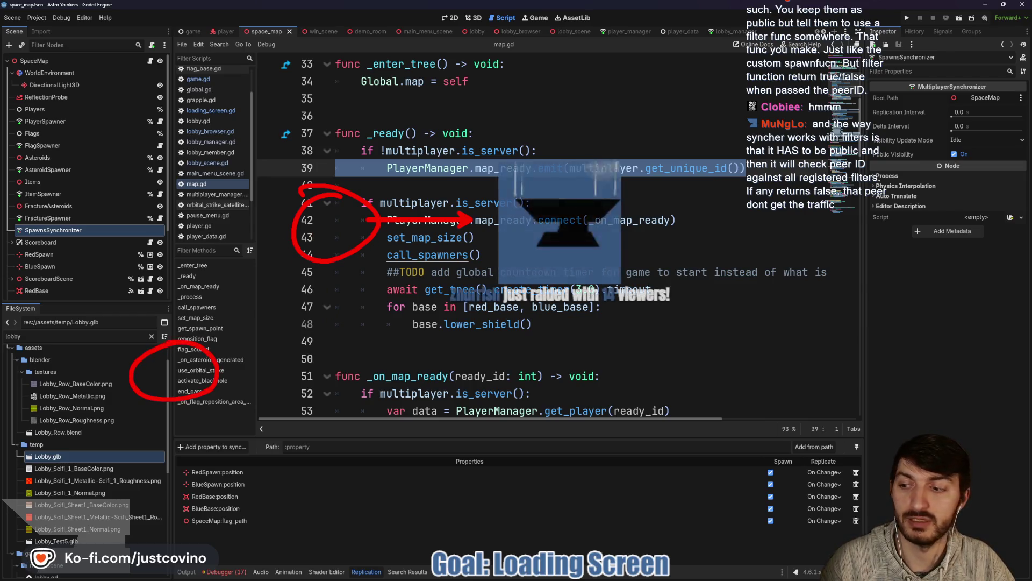
left_click_drag(129, 378, 68, 378)
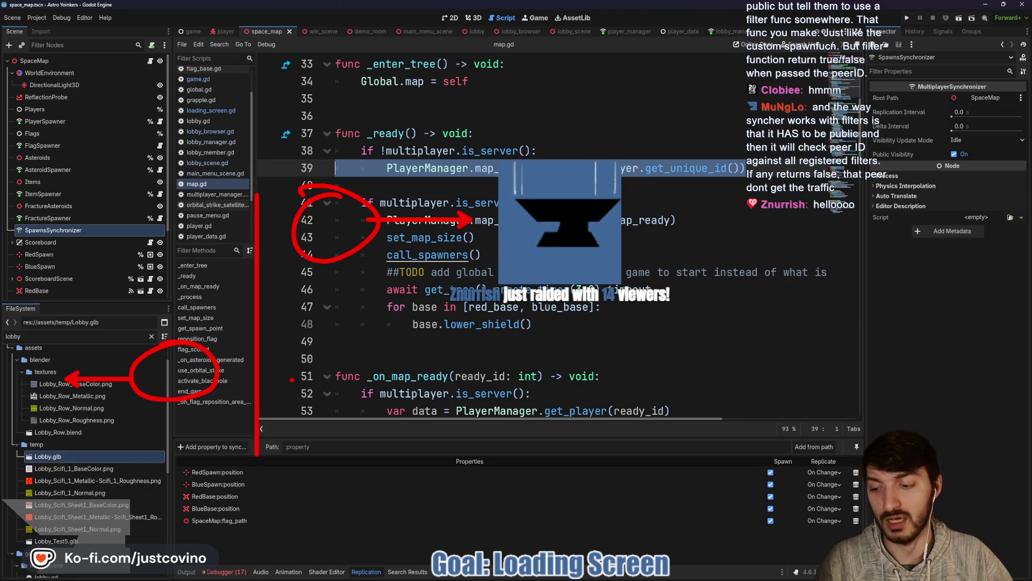
key("Escape")
key("alt+Tab")
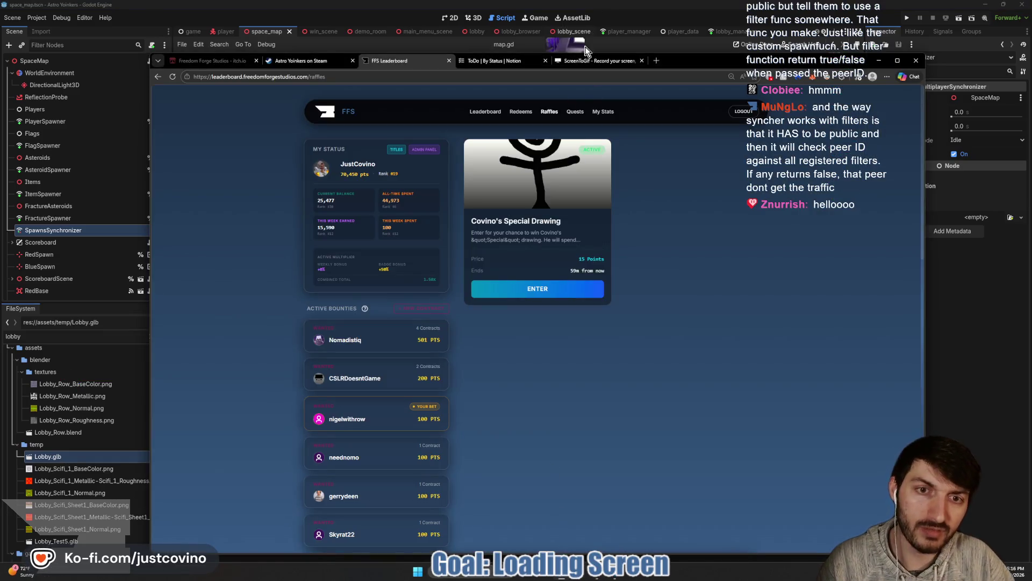
Step: Copy the raffles page URL and open Covino's Special Drawing 15-point raffle, then minimize the browser
left_click(357, 77)
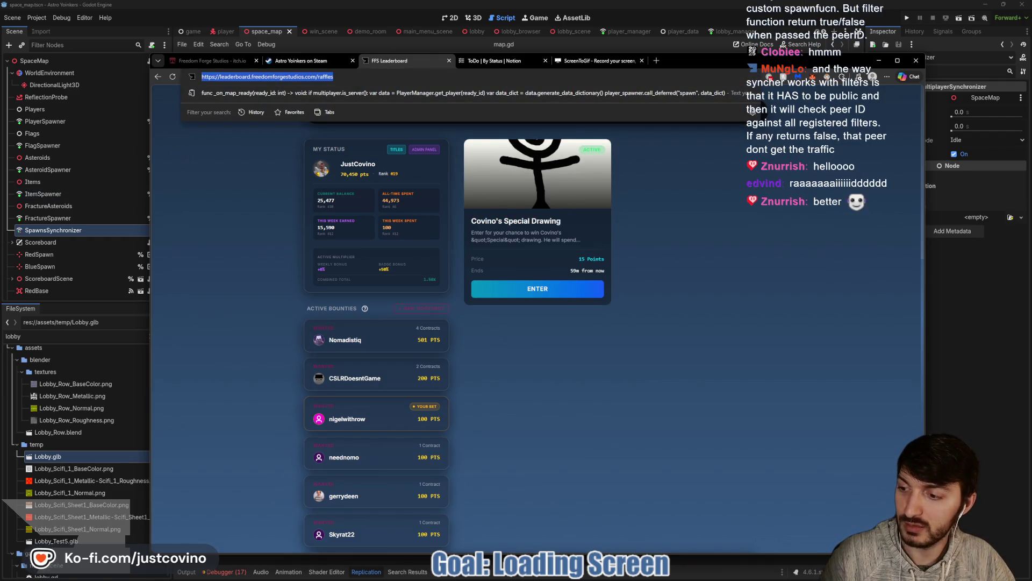
key("Escape")
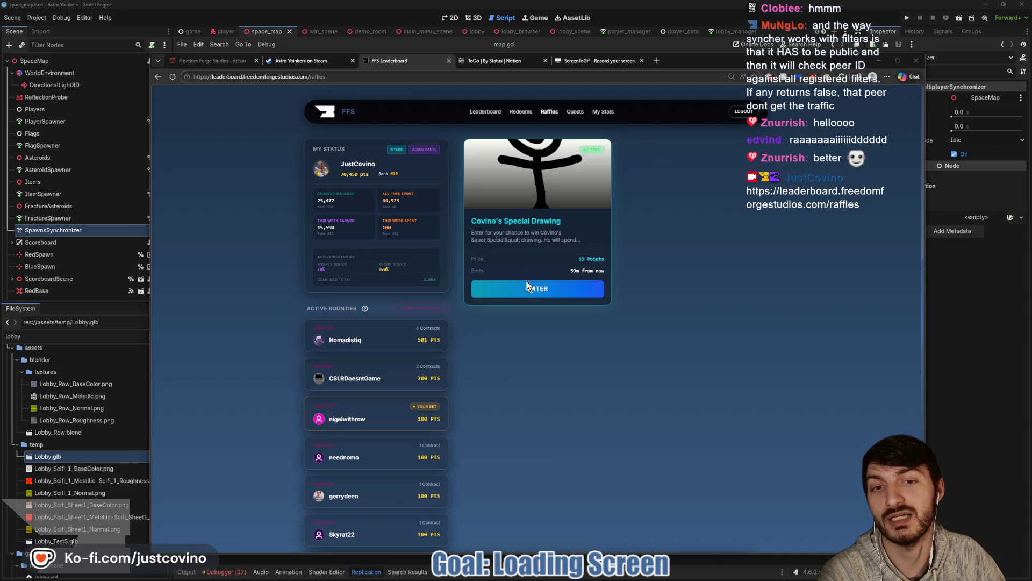
left_click(534, 295)
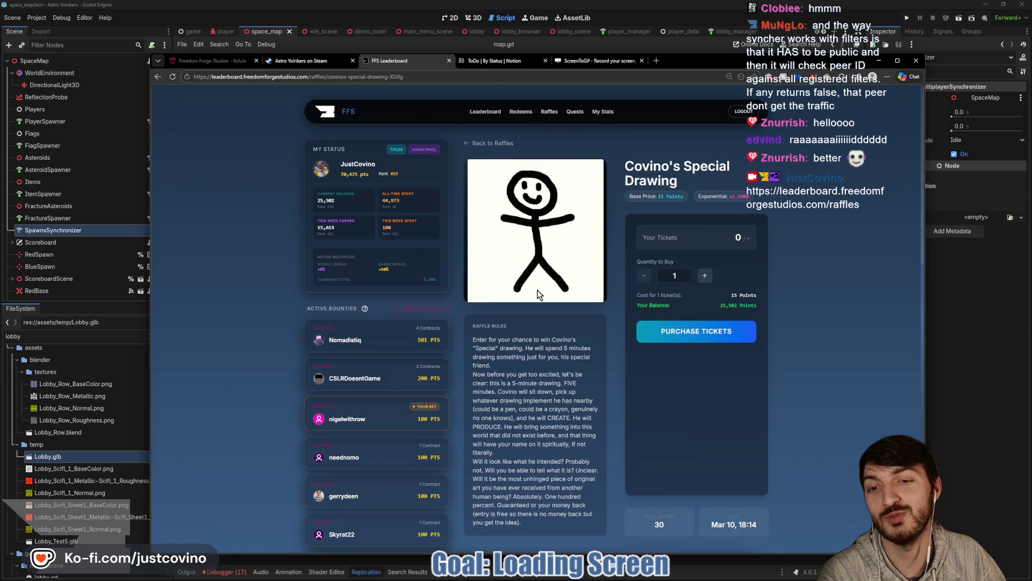
scroll(621, 331, "down", 2)
scroll(618, 330, "up", 2)
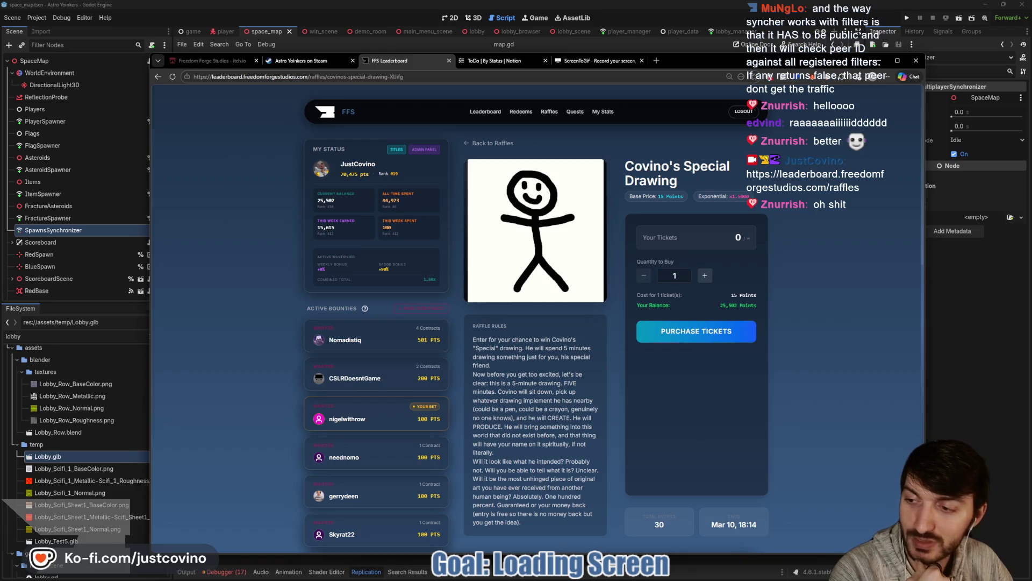
left_click(975, 328)
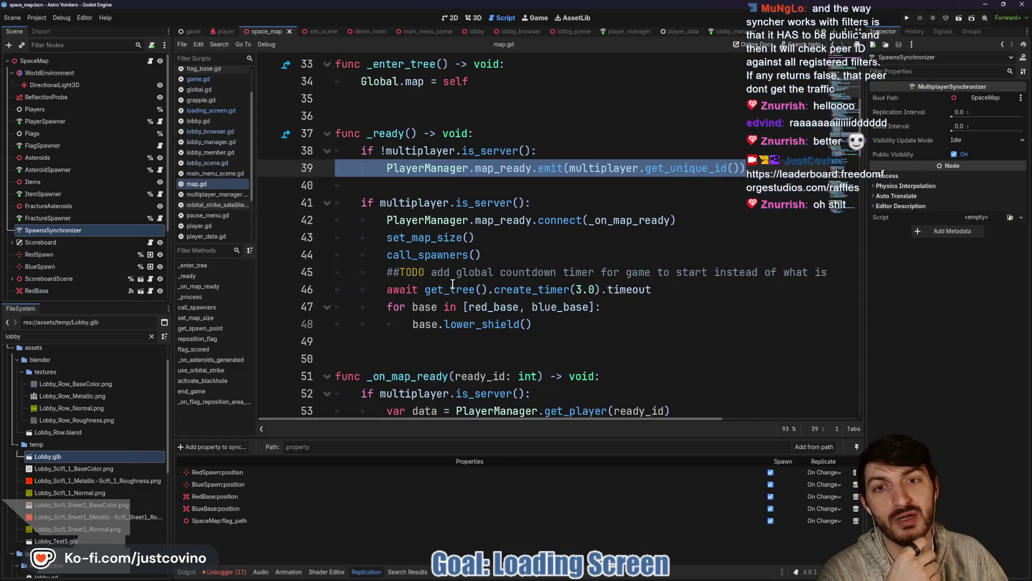
Step: Review the threaded loading code in the game scene's loading_screen.gd and run the project in two debug windows
left_click(192, 31)
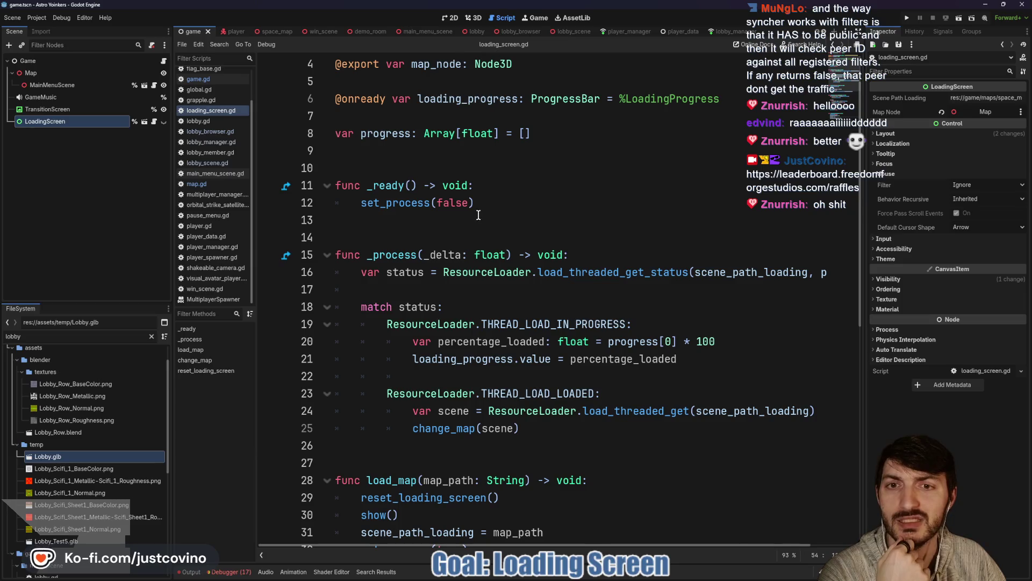
scroll(562, 210, "down", 3)
scroll(622, 231, "down", 5)
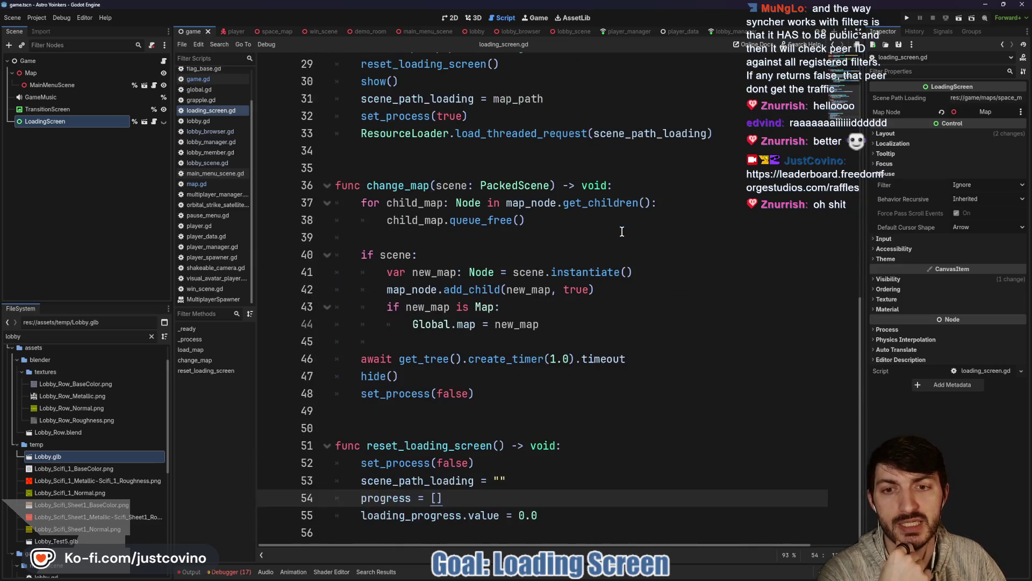
scroll(622, 232, "up", 7)
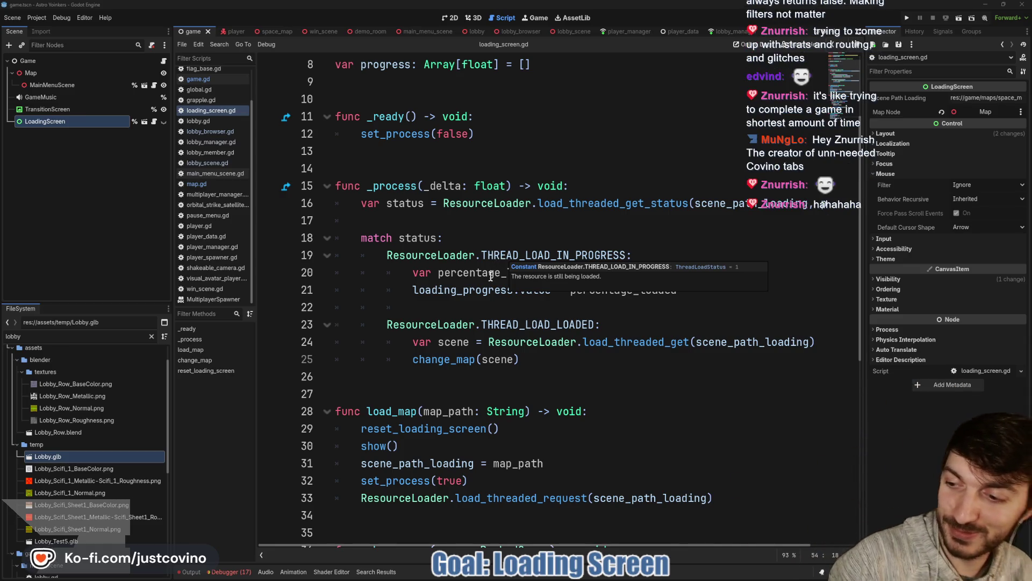
left_click(519, 309)
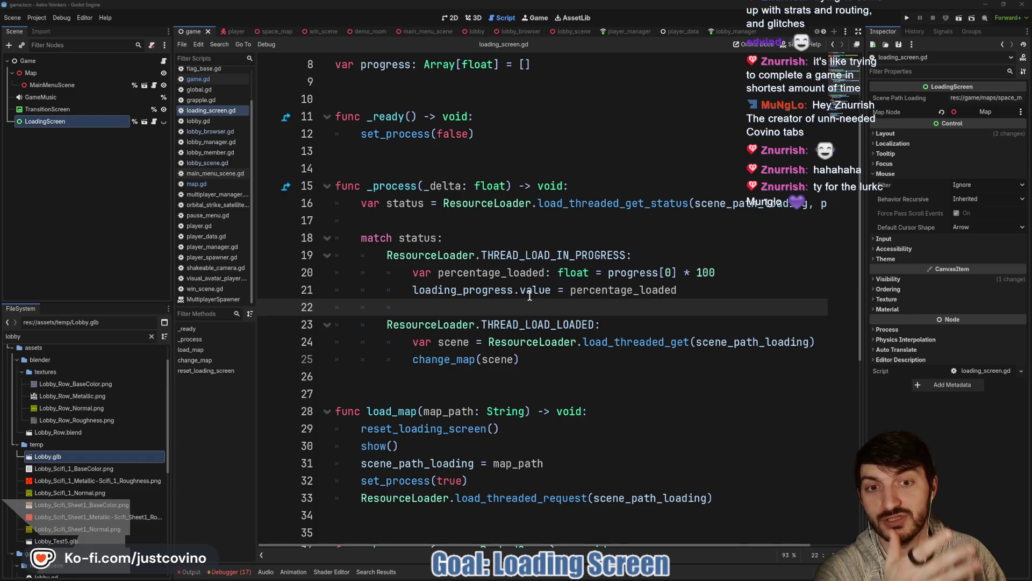
left_click(906, 18)
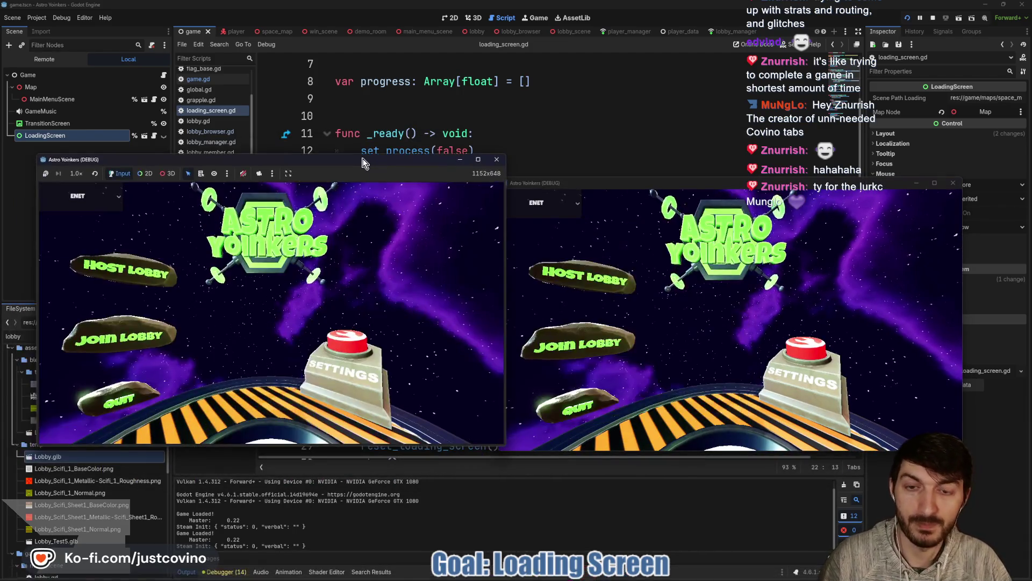
Step: Host a lobby in the left game window and join it from the right window
left_click(166, 286)
left_click(285, 268)
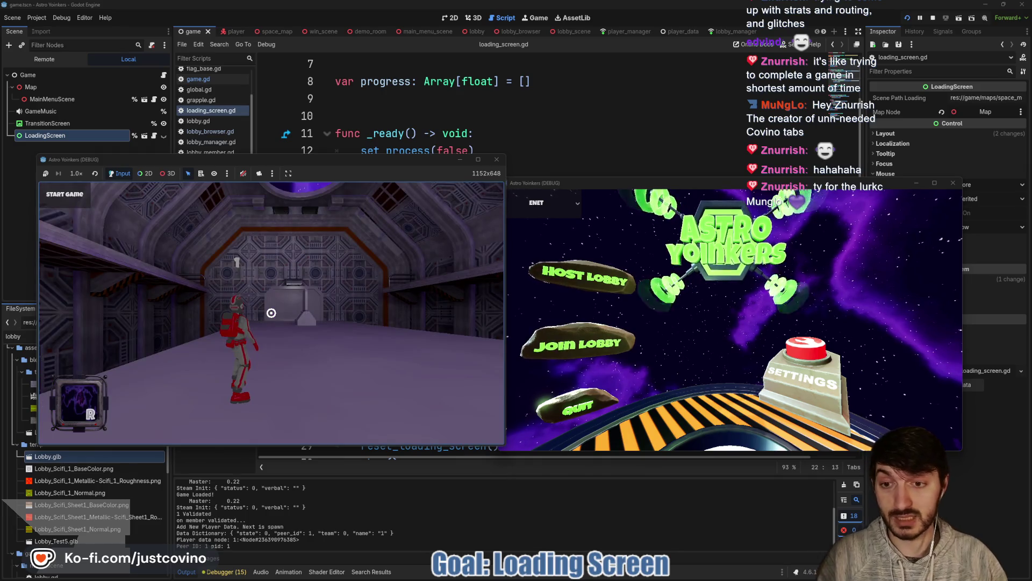
left_click(549, 342)
left_click(721, 231)
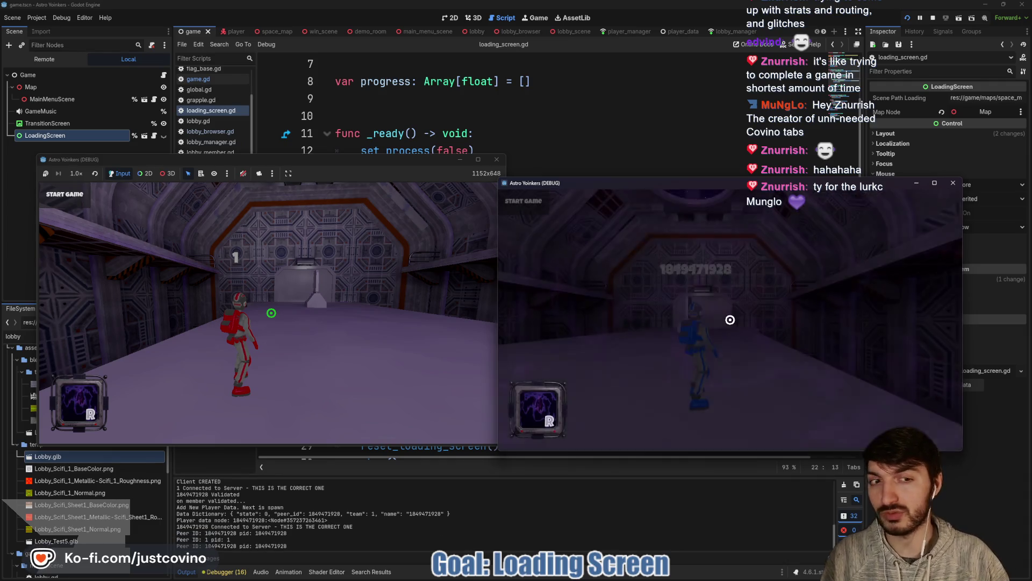
Step: Walk the blue and red players around in each window to test, then switch to the browser
key("w")
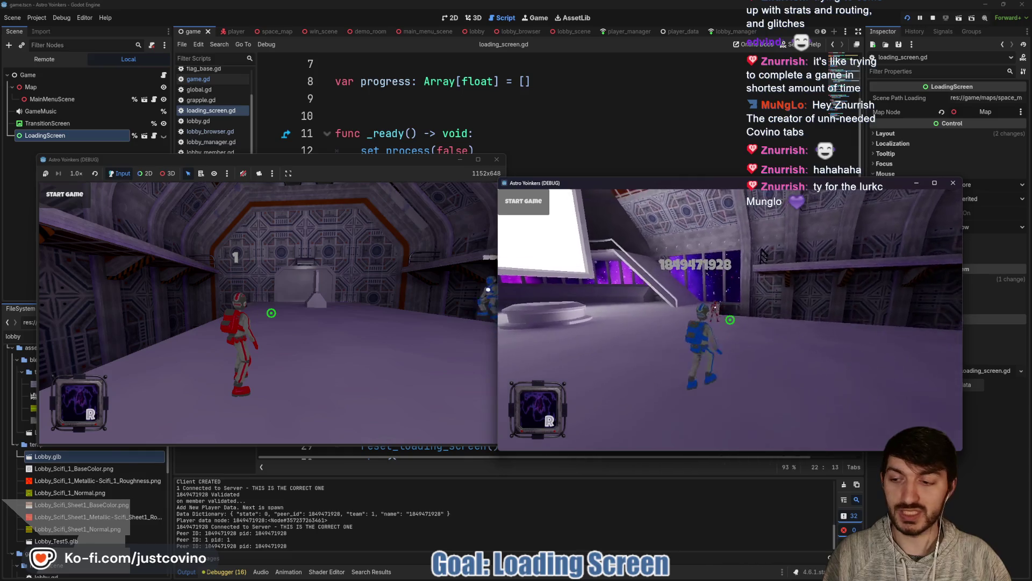
key("w")
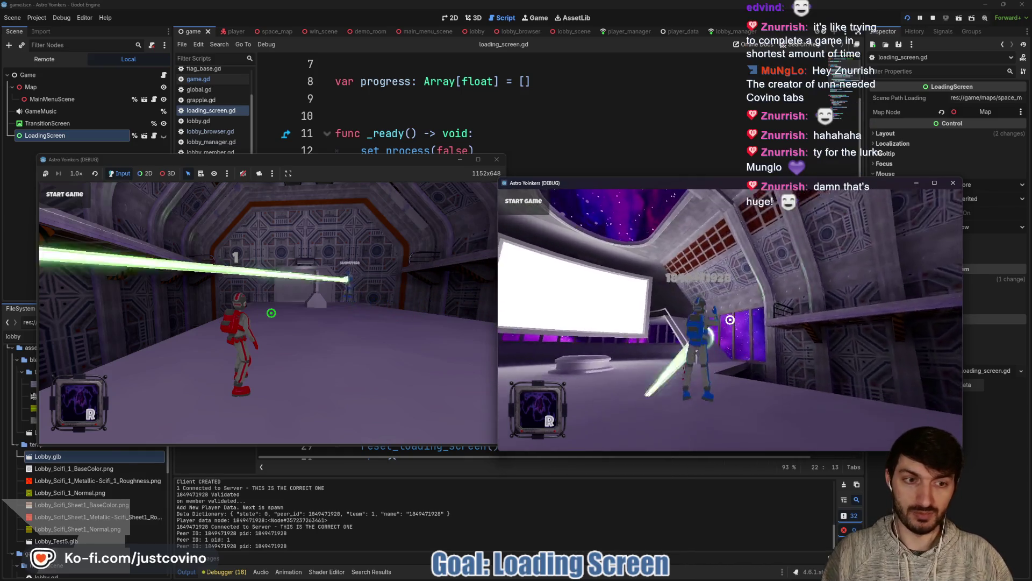
key("w")
key("Escape")
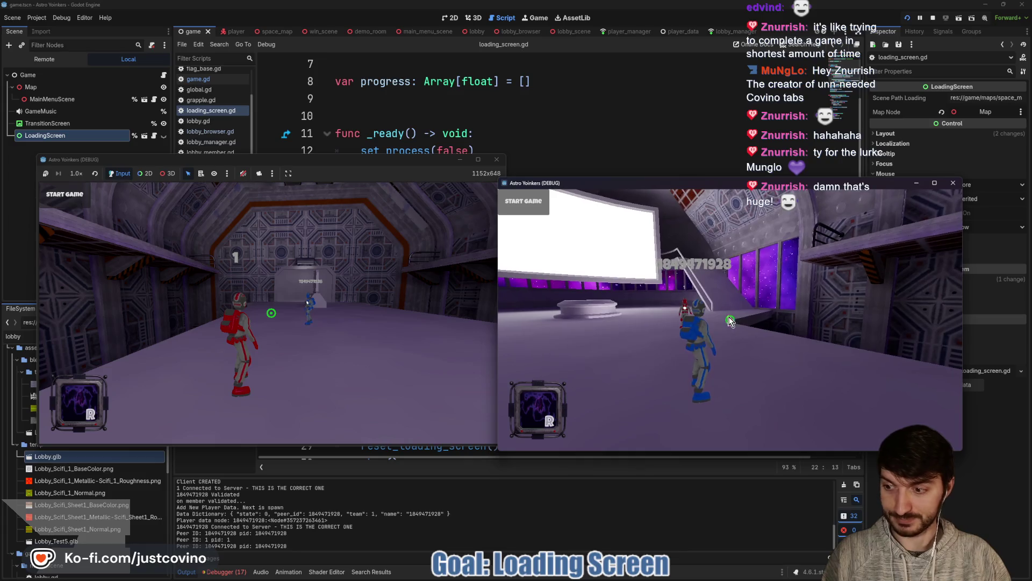
left_click(327, 164)
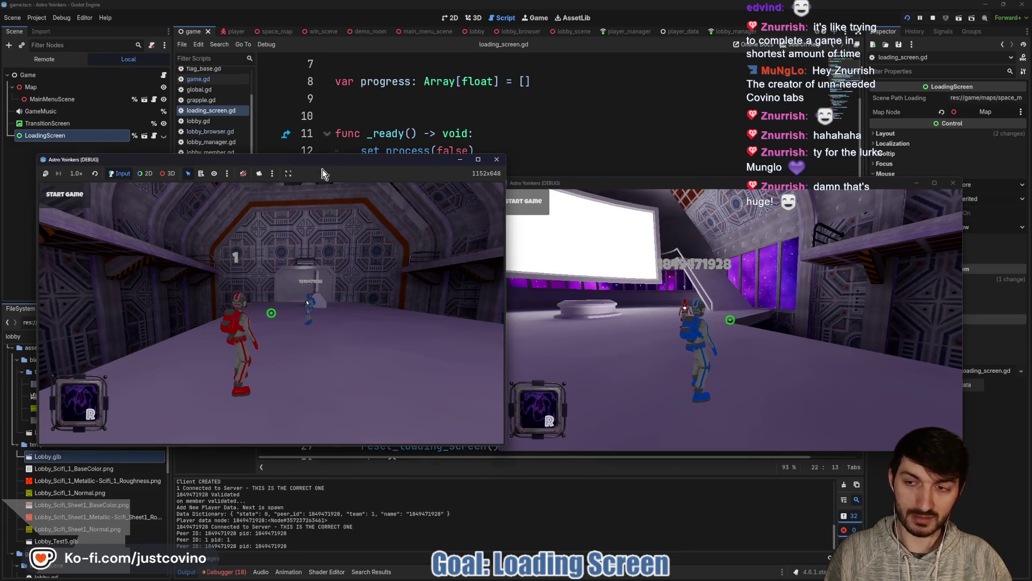
key("w")
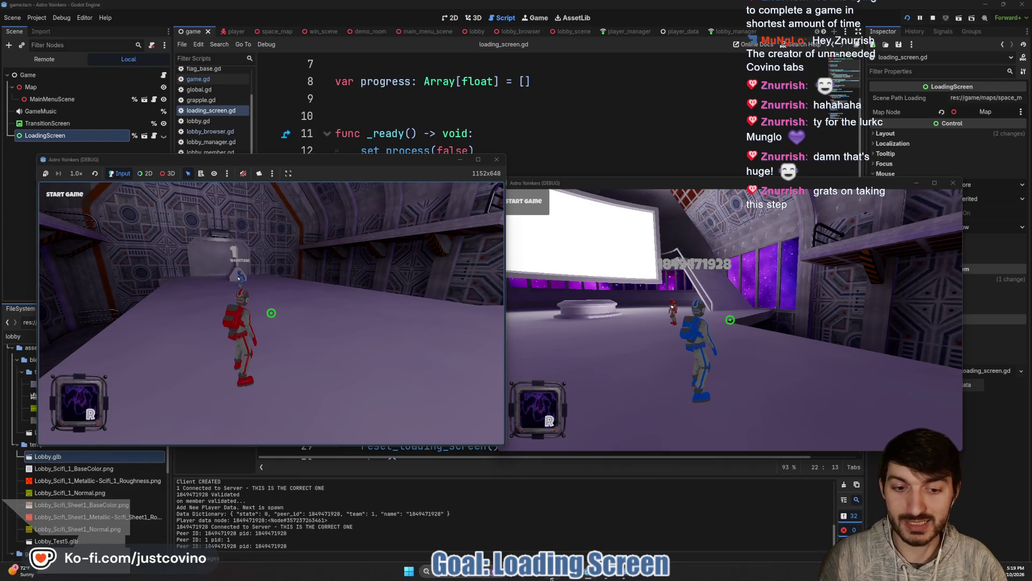
key("alt+Tab")
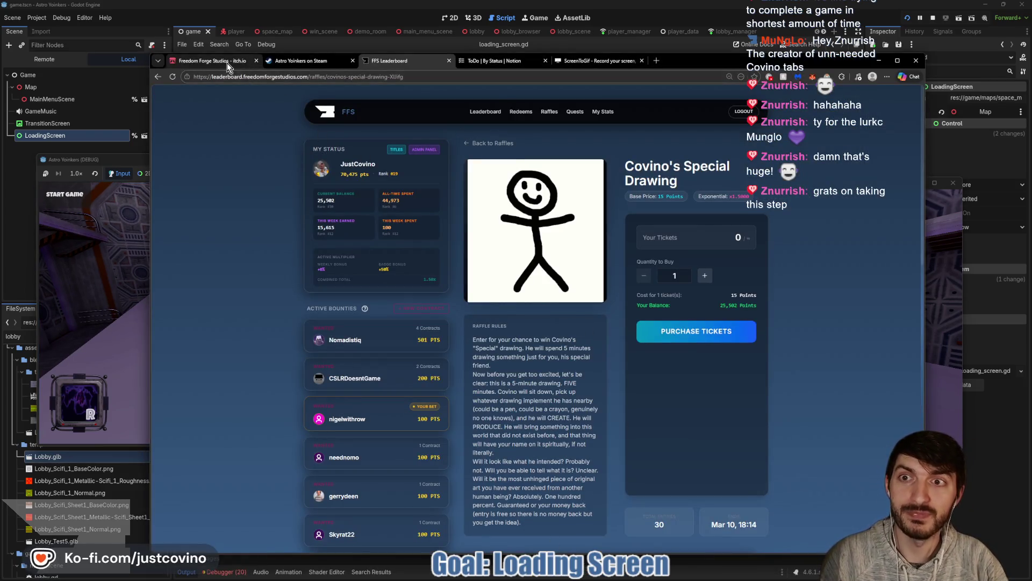
Step: On the Astro Yoinkers Steam page, sketch three red boxes with text lines under About This Game
left_click(301, 60)
scroll(363, 393, "down", 5)
scroll(364, 393, "down", 2)
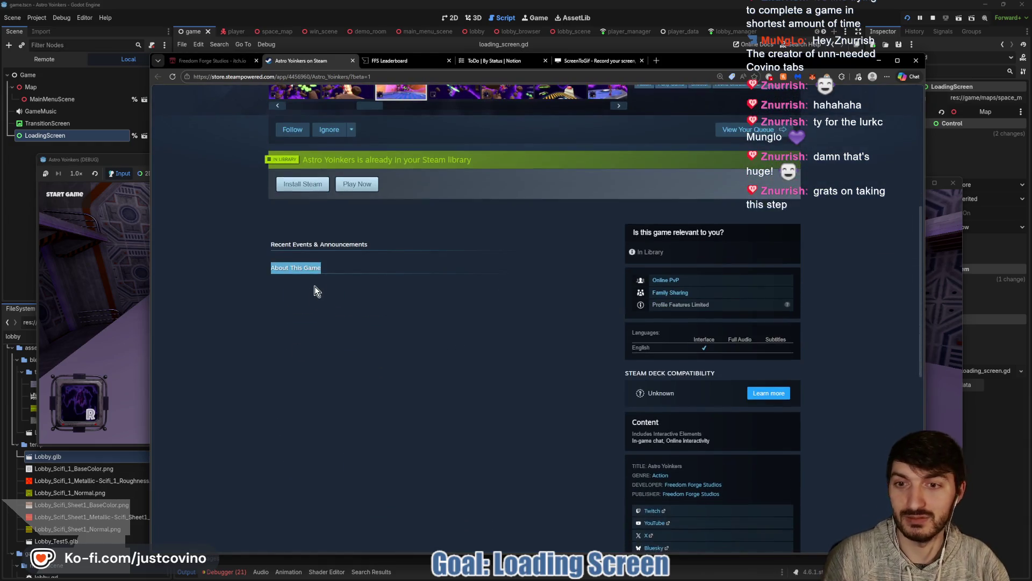
left_click_drag(280, 294, 394, 294)
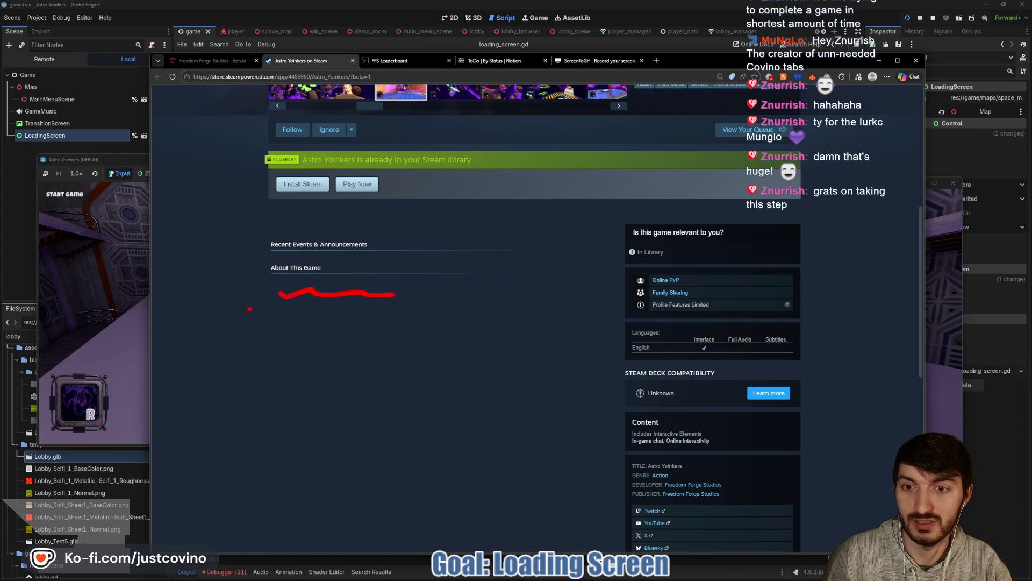
mouse_move(273, 291)
left_mouse_down()
mouse_move(382, 306)
mouse_move(524, 356)
left_mouse_up()
left_click_drag(274, 373, 506, 407)
left_click_drag(288, 406, 443, 431)
left_click_drag(239, 445, 561, 504)
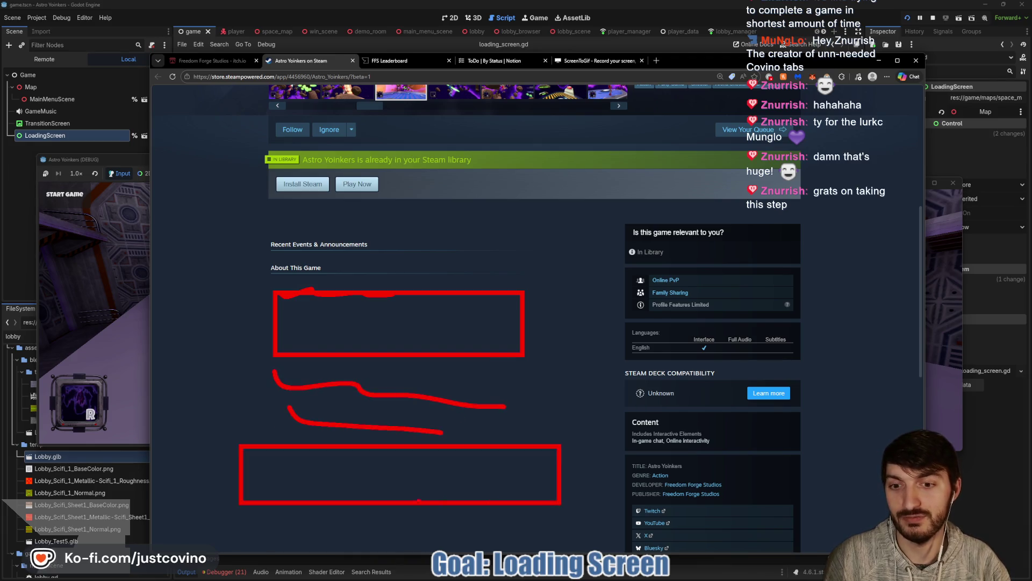
left_click_drag(274, 522, 443, 531)
left_click_drag(237, 543, 591, 578)
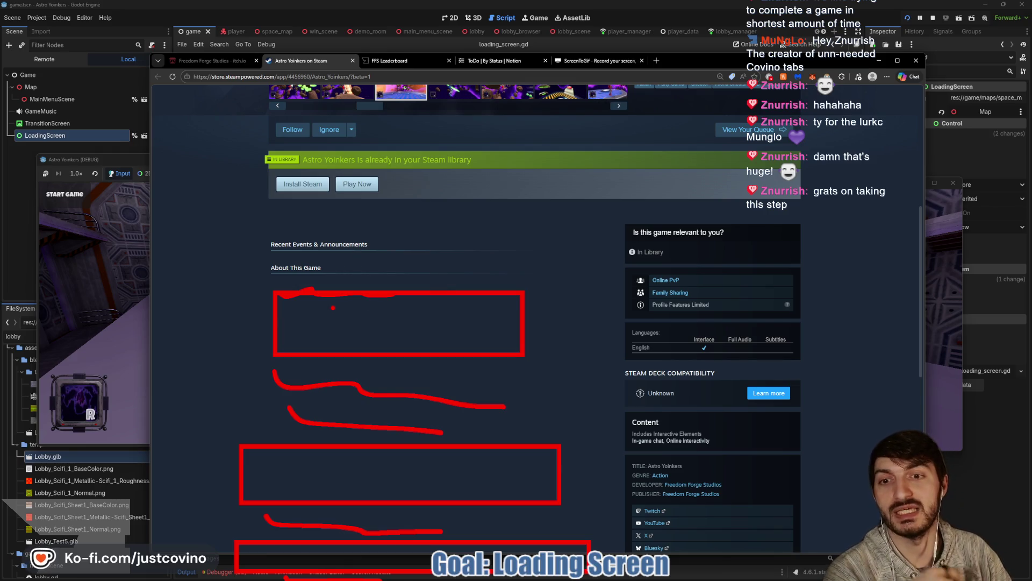
mouse_move(263, 358)
left_mouse_down()
mouse_move(223, 417)
mouse_move(300, 418)
left_mouse_up()
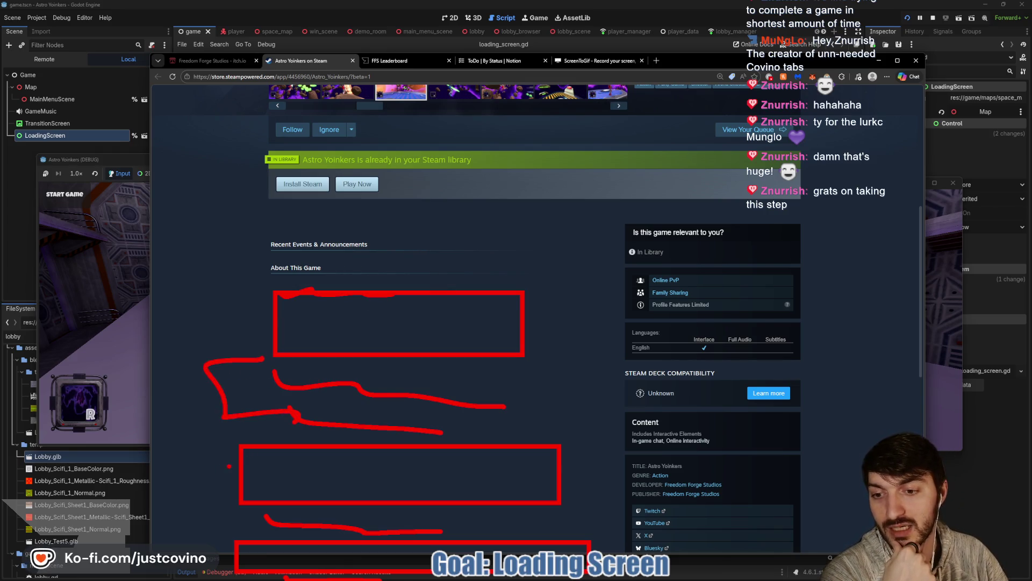
Step: Write 'Gif' in the top box, then clear the annotations
mouse_move(333, 299)
left_mouse_down()
mouse_move(308, 329)
mouse_move(318, 337)
left_mouse_up()
left_click(384, 318)
left_click_drag(385, 330, 384, 345)
mouse_move(451, 308)
left_mouse_down()
mouse_move(418, 323)
mouse_move(417, 341)
left_mouse_up()
left_click_drag(413, 327, 435, 325)
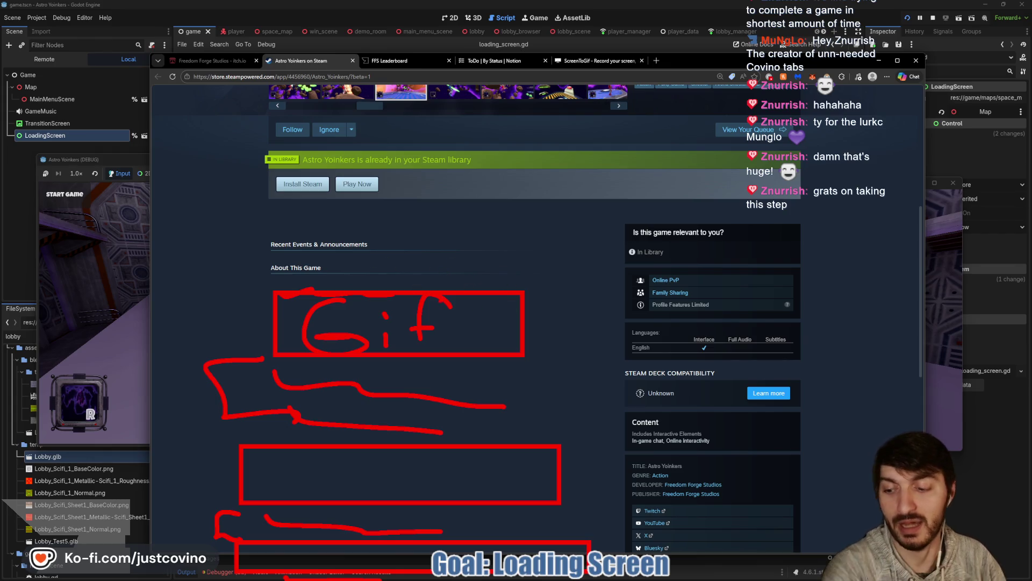
key("Escape")
Step: Browse the ScreenToGif 2.42.1 homepage, then return to the Steam tab and the debug game window
left_click(589, 60)
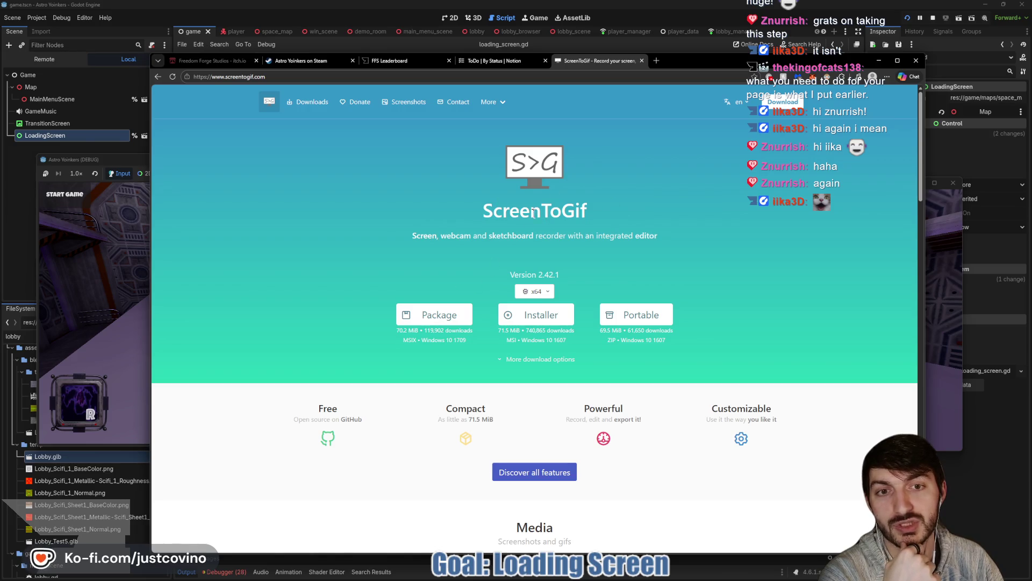
scroll(436, 228, "down", 8)
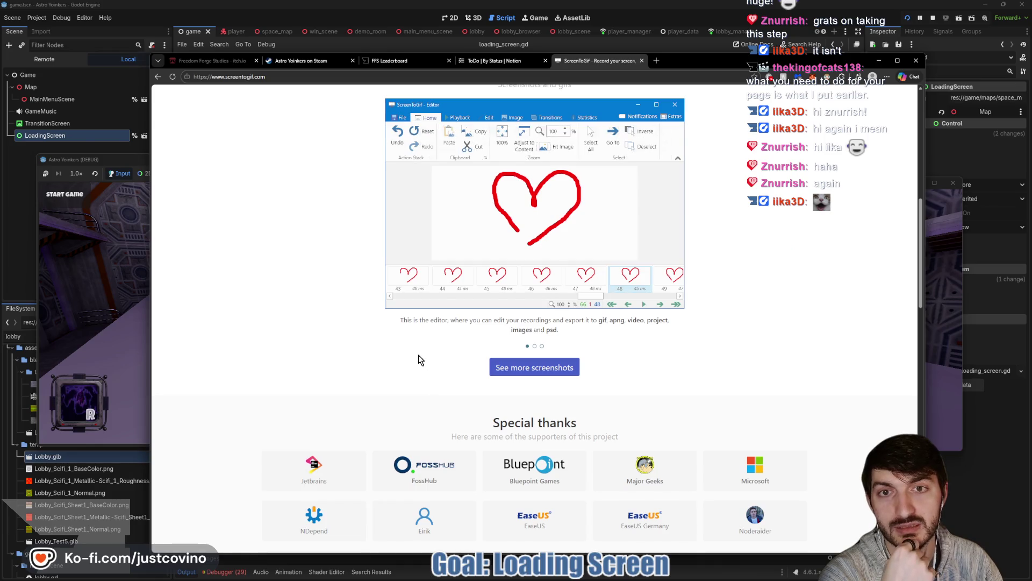
scroll(425, 365, "down", 2)
scroll(417, 355, "down", 2)
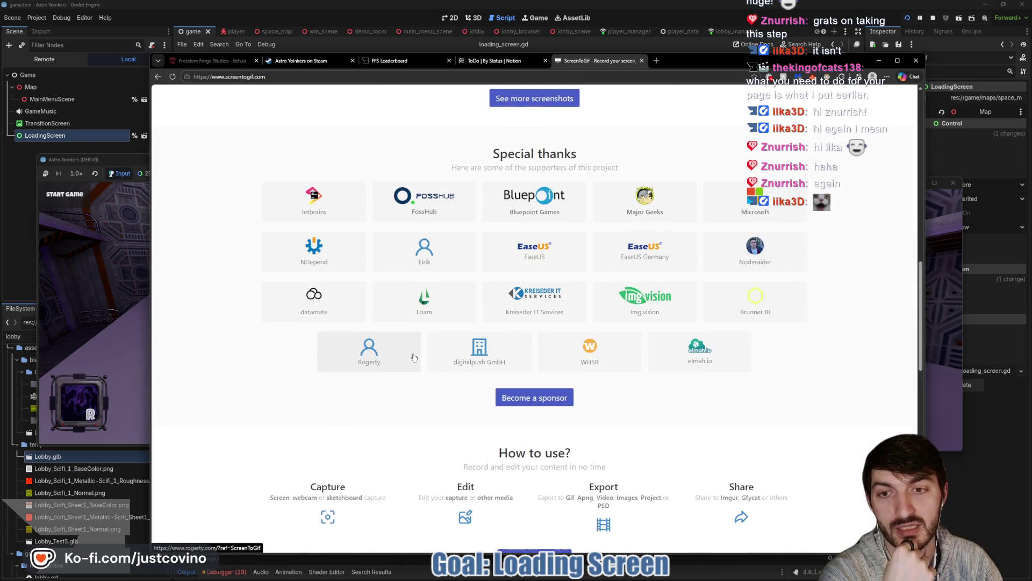
scroll(408, 414, "up", 15)
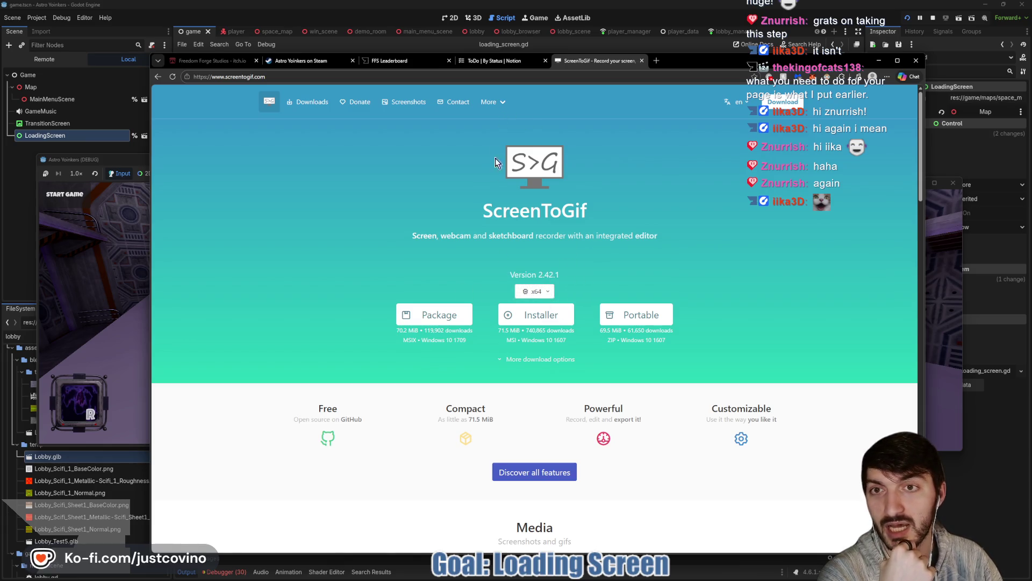
left_click(293, 61)
left_click(117, 296)
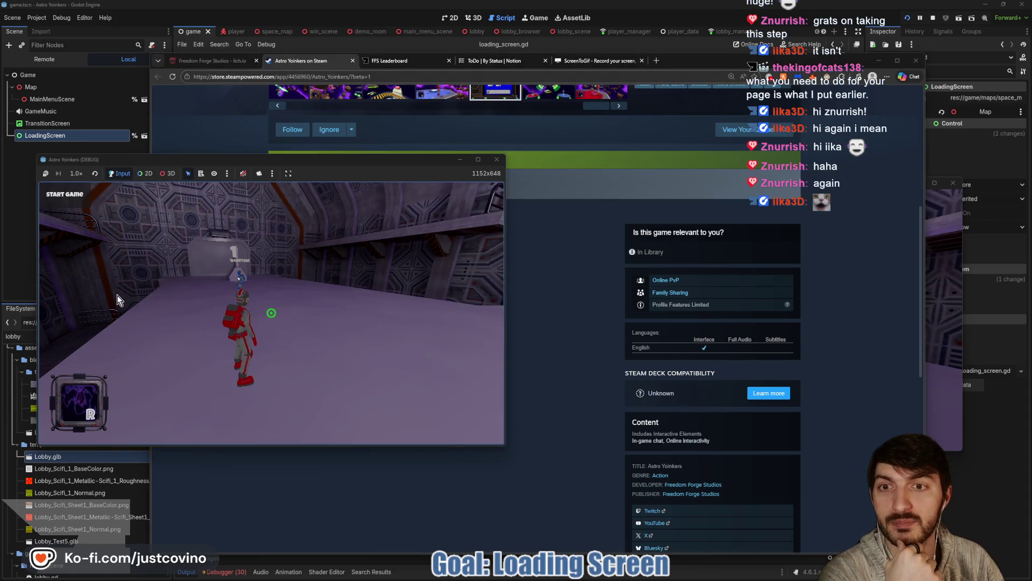
Step: Fire the beam in the left debug window to load the space map, play briefly, then stop with F8
left_click(518, 319)
key("alt+Tab")
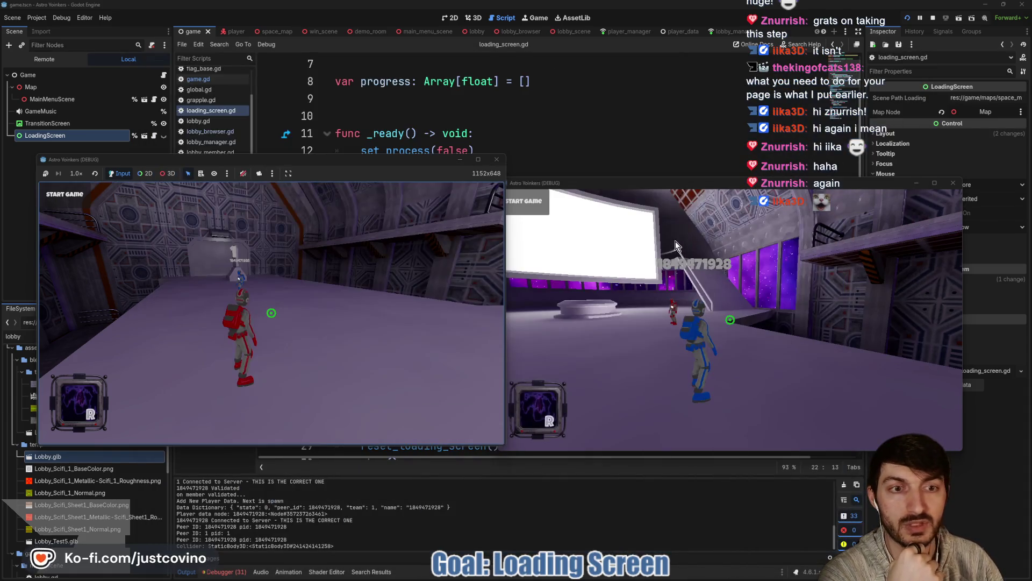
left_click(307, 288)
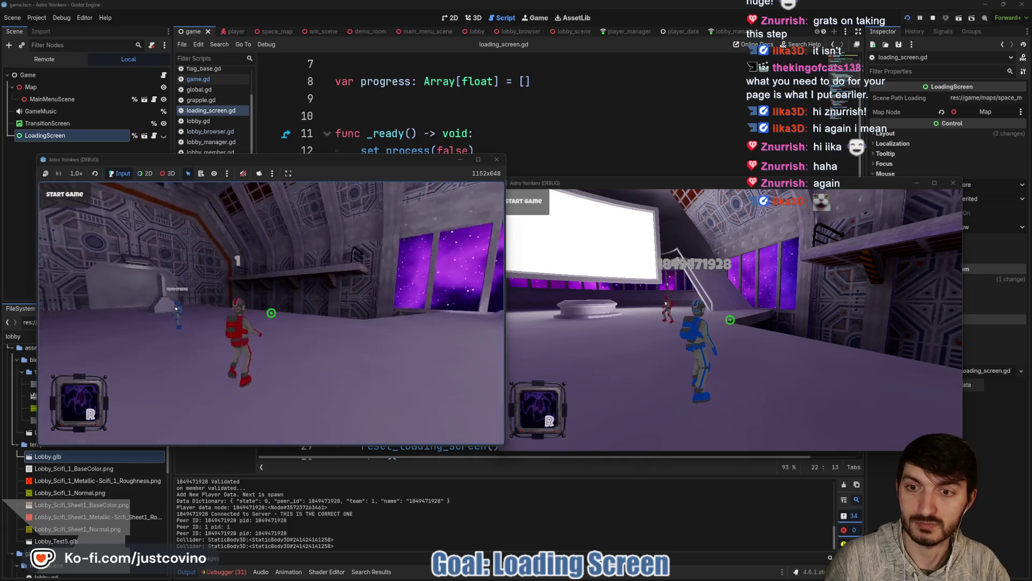
left_click(271, 312)
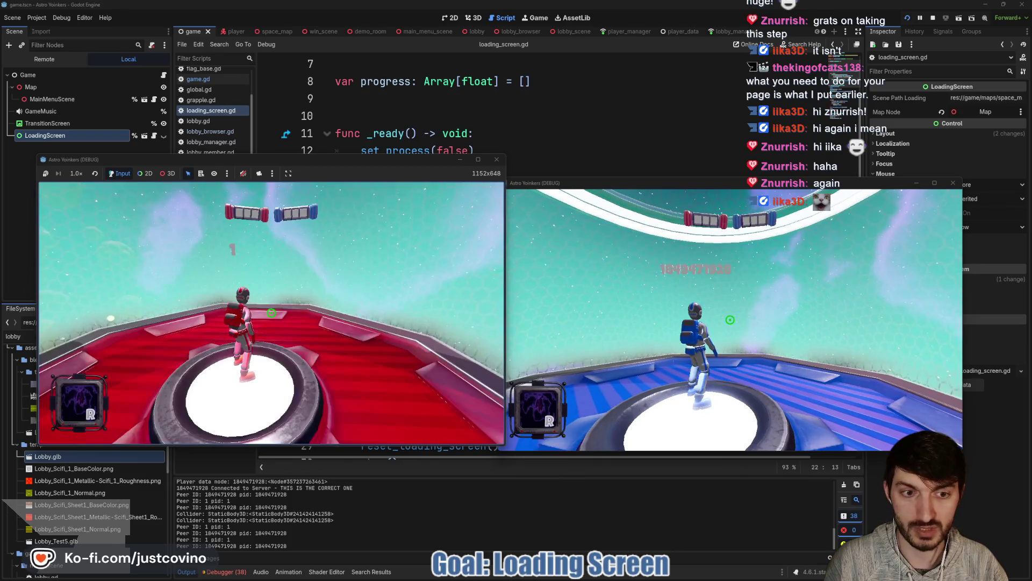
key("w")
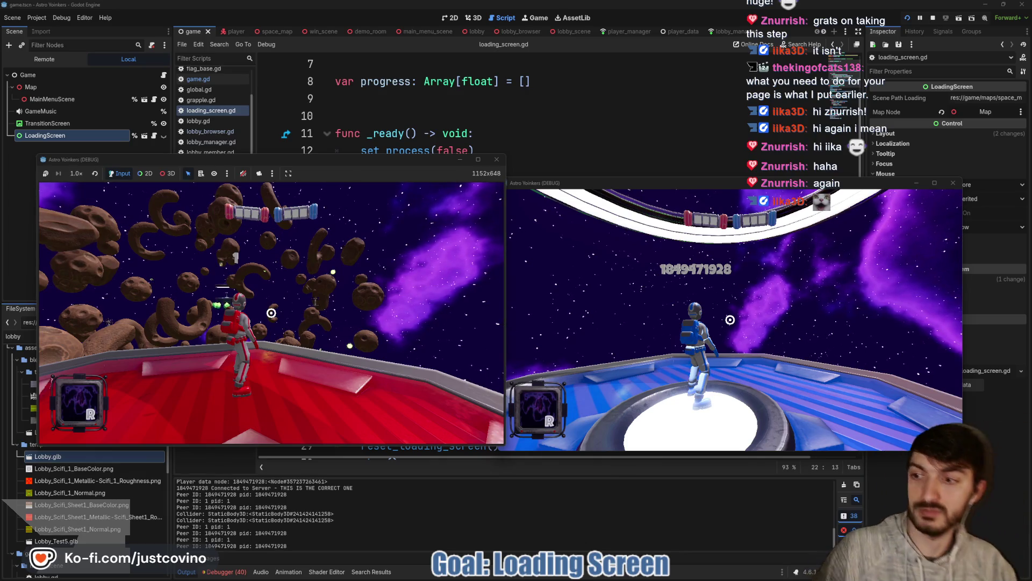
key("space")
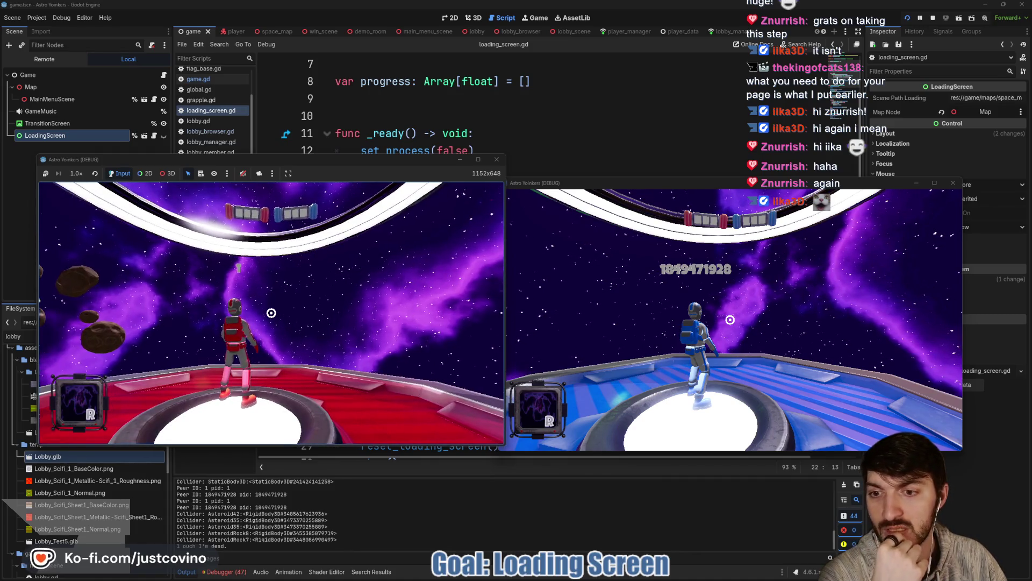
key("F8")
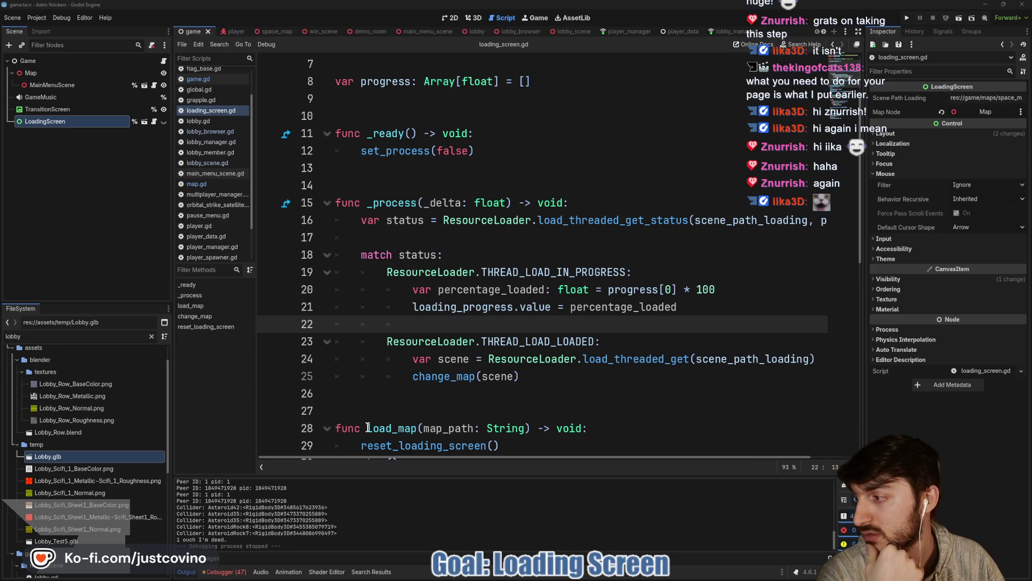
Step: Copy the Covino's Special Drawing raffle URL, then place the caret on line 14 of loading_screen.gd
left_click(565, 577)
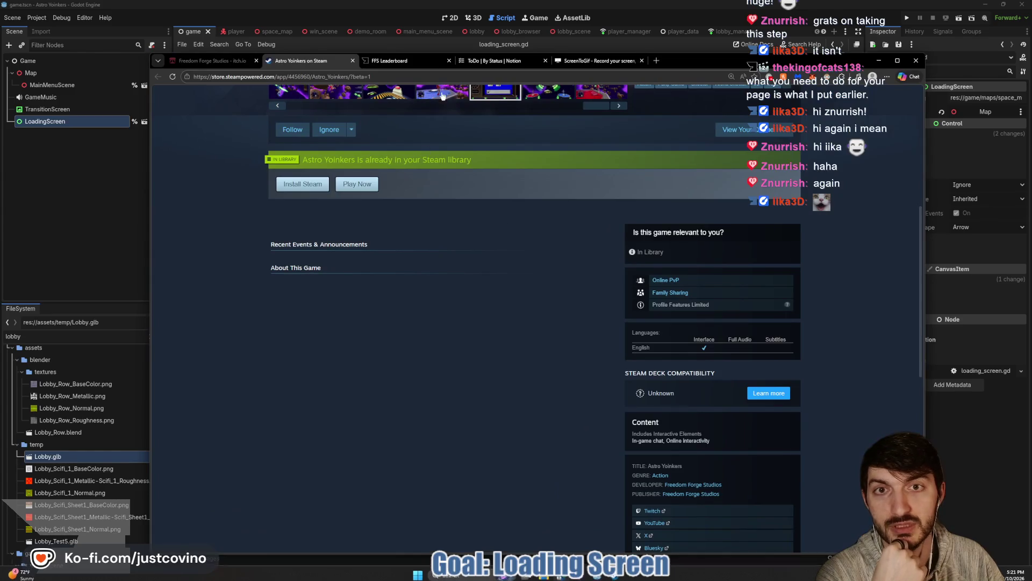
left_click(407, 61)
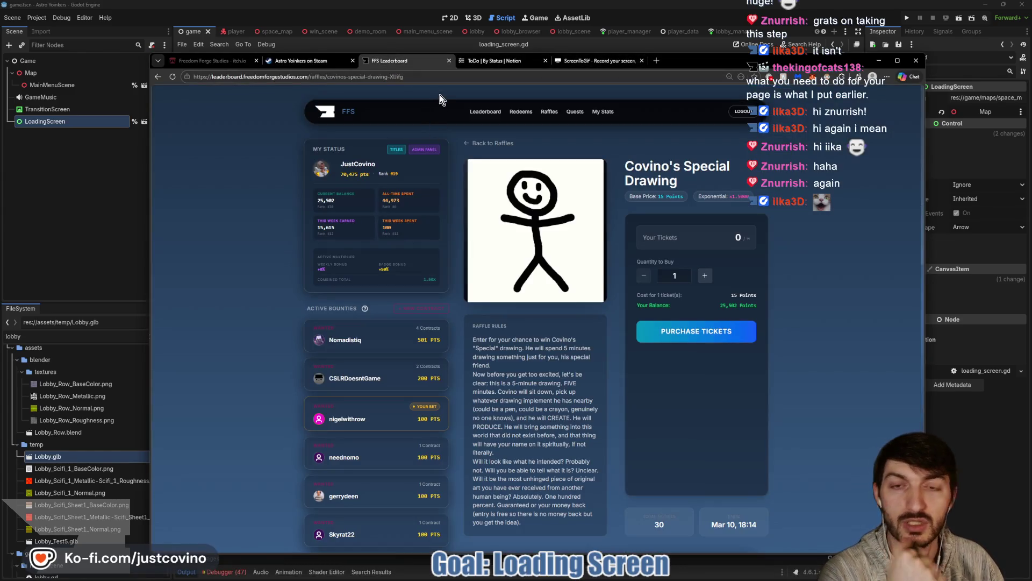
left_click(428, 76)
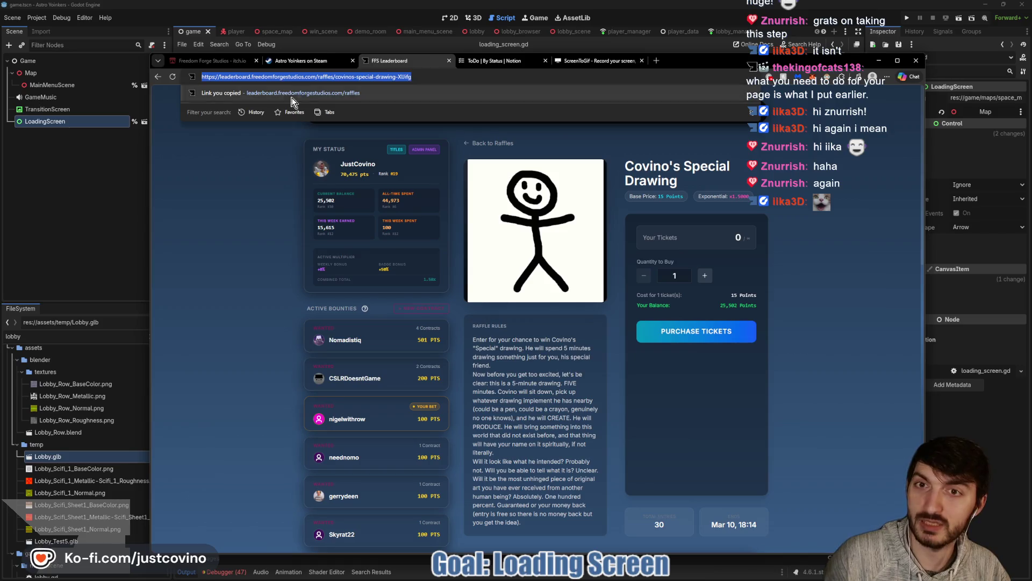
key("alt+Tab")
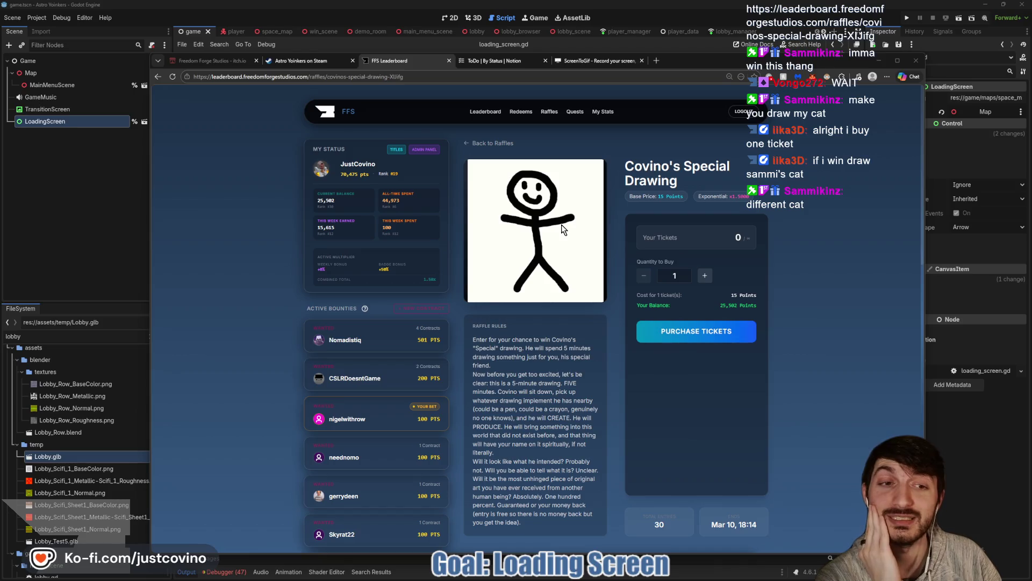
left_click(127, 202)
left_click(449, 181)
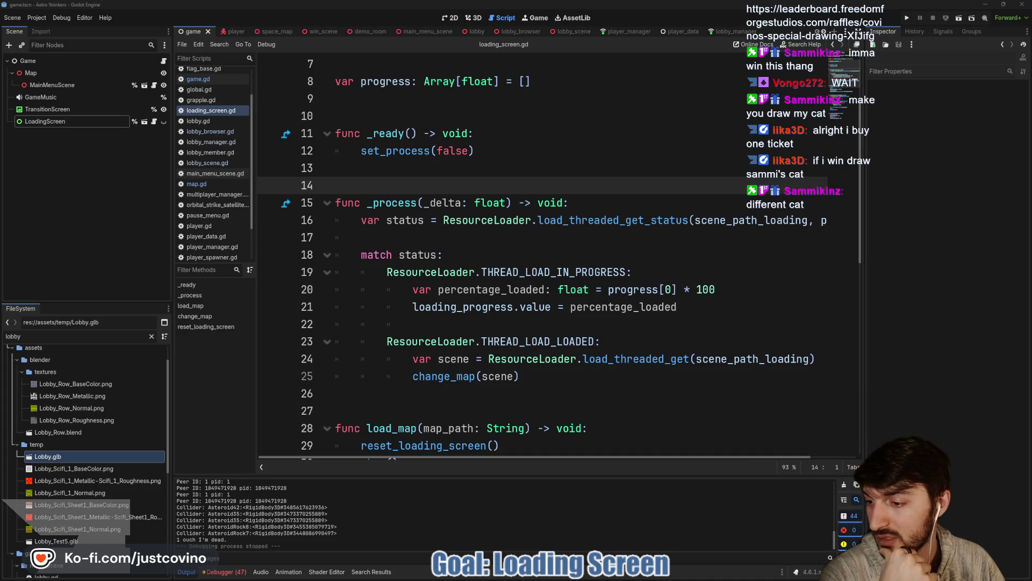
Step: Scroll through _process in loading_screen.gd and select the THREAD_LOAD_LOADED case line
left_click(524, 248)
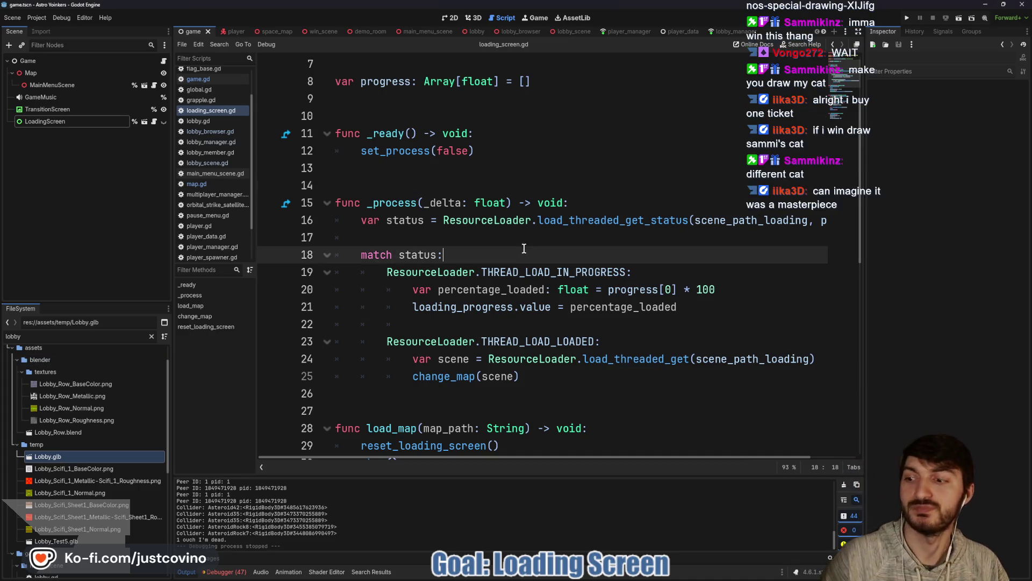
left_click(513, 241)
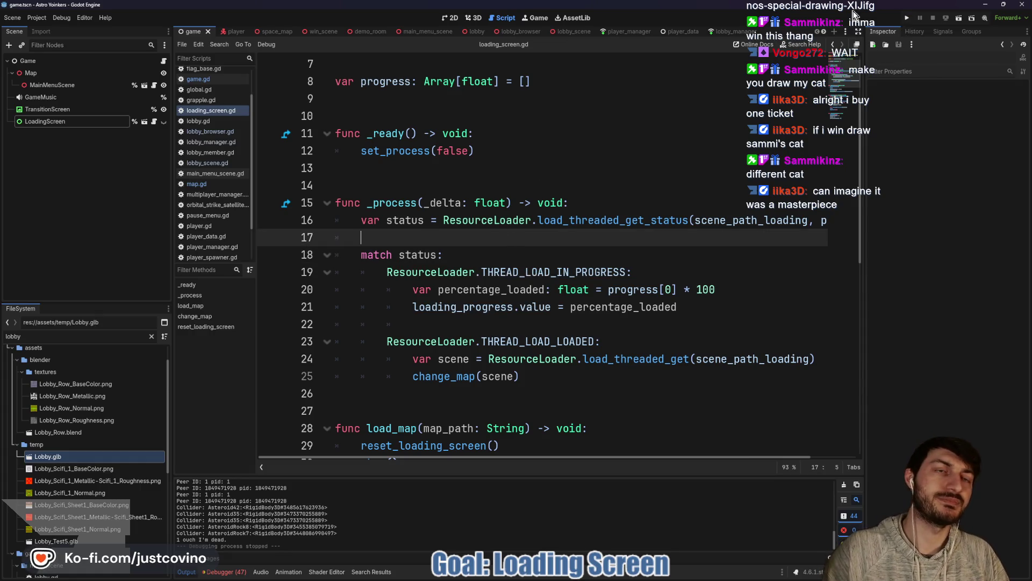
scroll(554, 184, "down", 2)
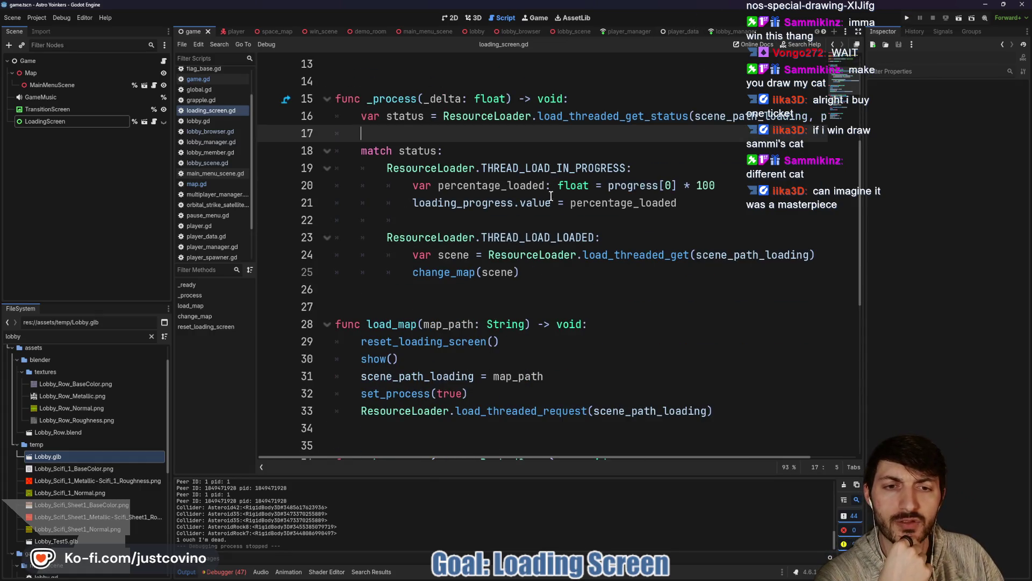
scroll(551, 196, "down", 7)
scroll(634, 260, "up", 9)
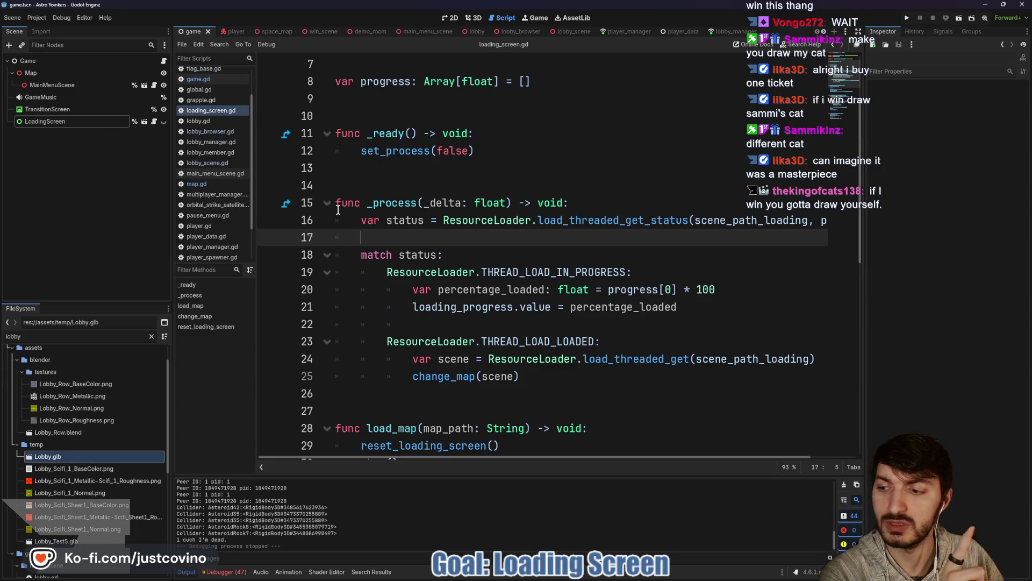
left_click(541, 342)
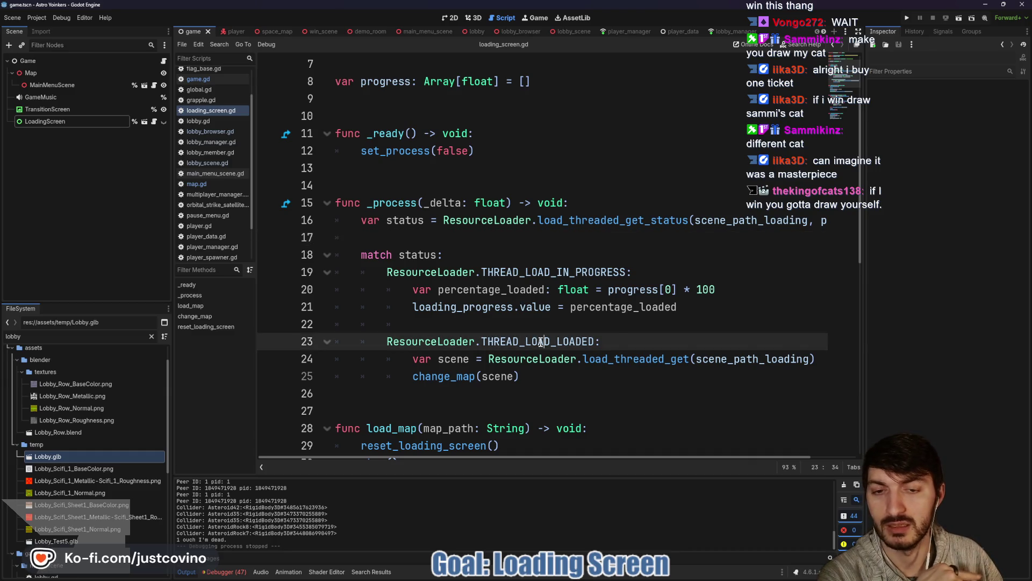
left_click_drag(624, 340, 362, 342)
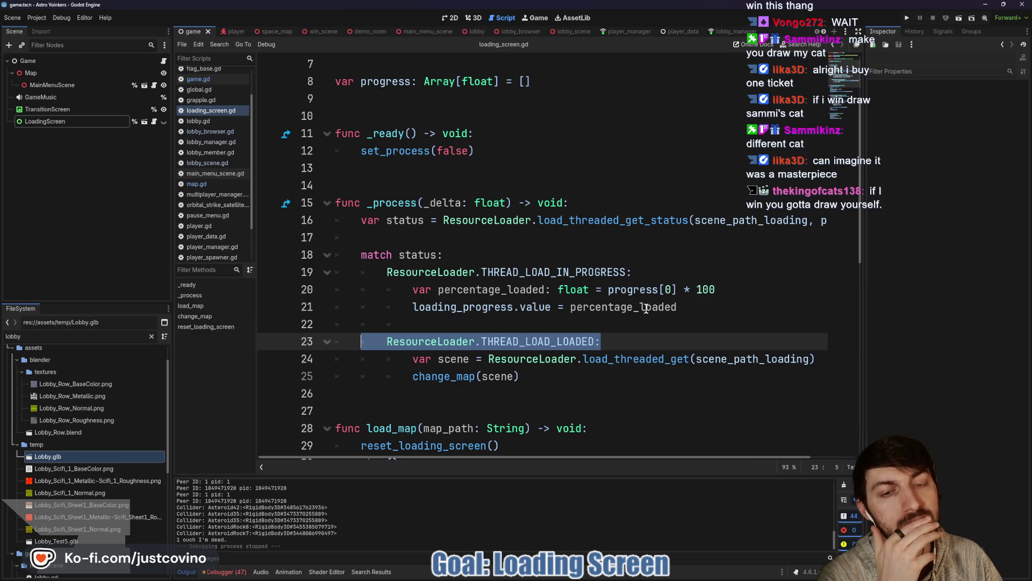
Step: Bring the FFS Leaderboard raffle page back up and scroll down it
mouse_move(549, 271)
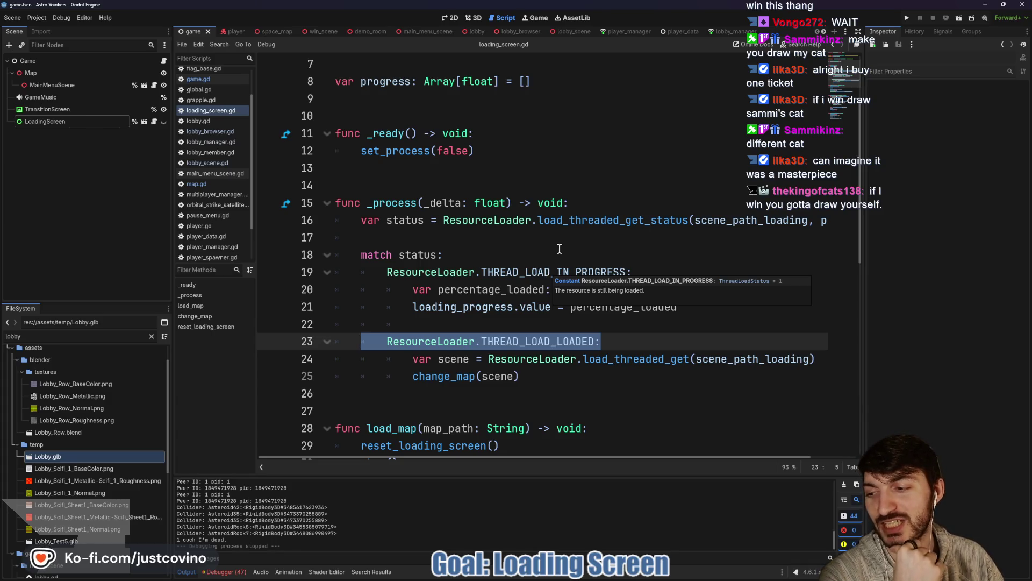
left_click(561, 577)
scroll(626, 379, "down", 1)
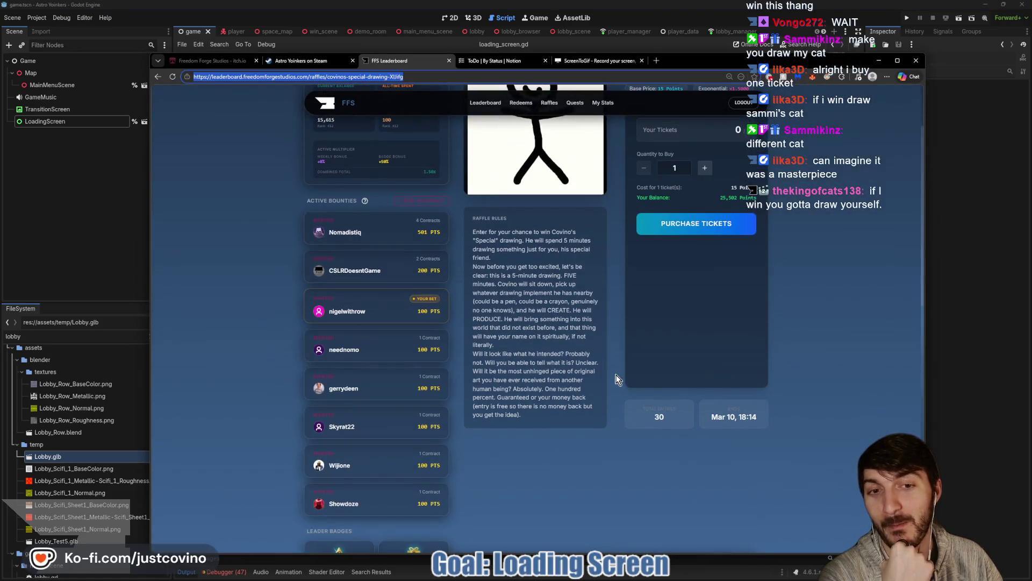
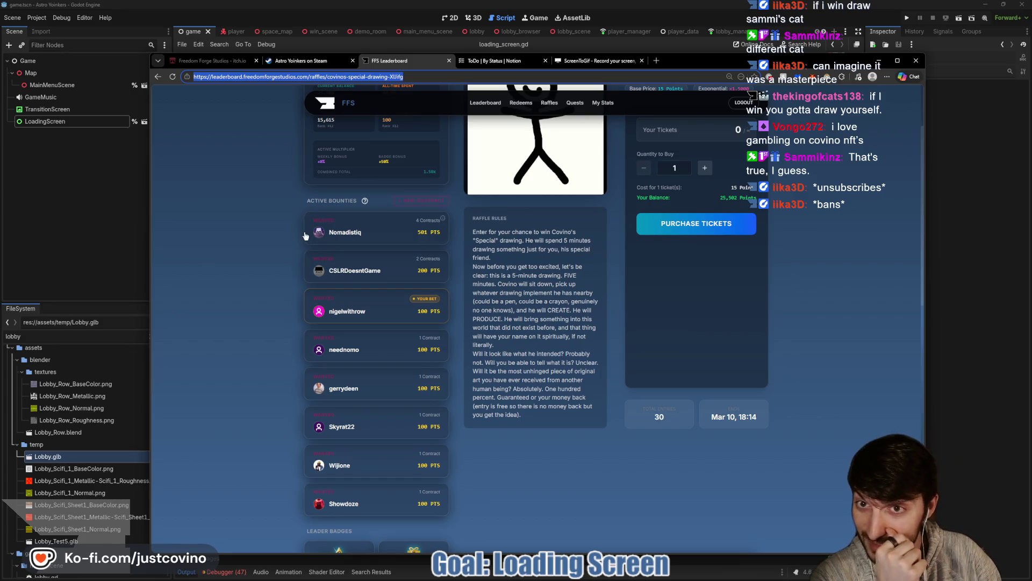
Step: Bring the Godot loading_screen.gd script to the front and place the cursor at line 18
left_click(108, 182)
left_click(571, 281)
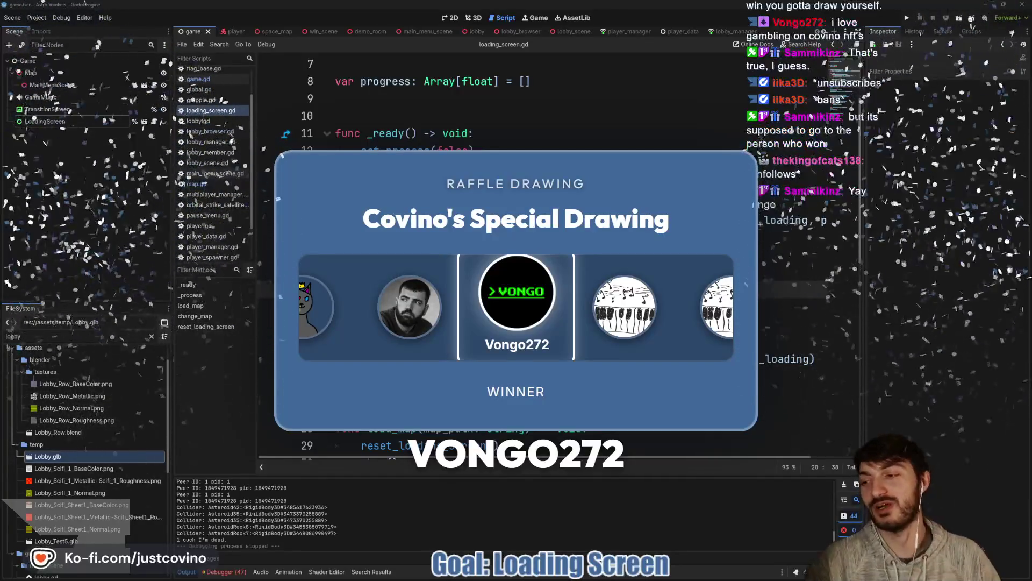
left_click(442, 256)
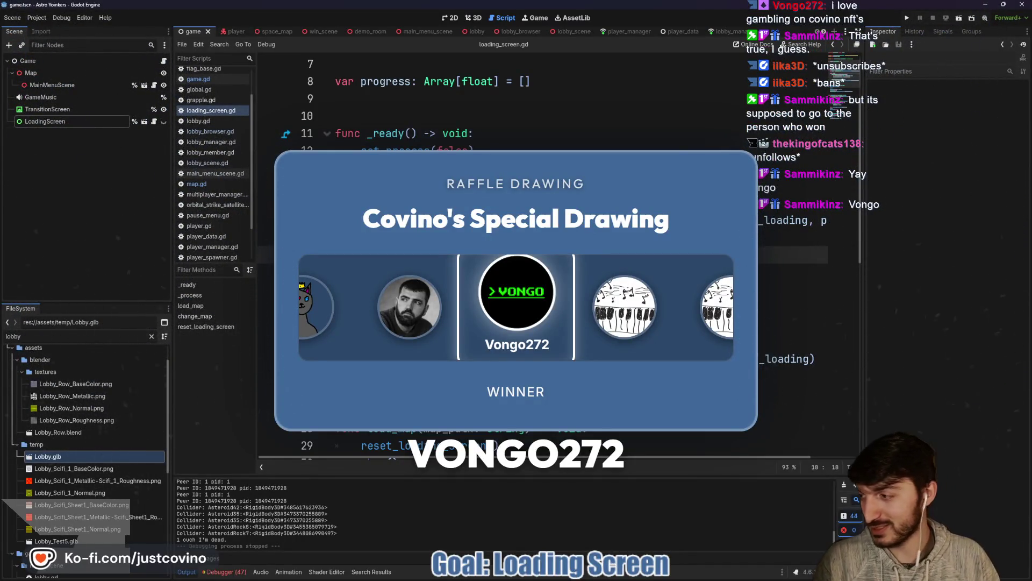
Step: Search the system for 'png', then dismiss the search results
key("super")
type("png")
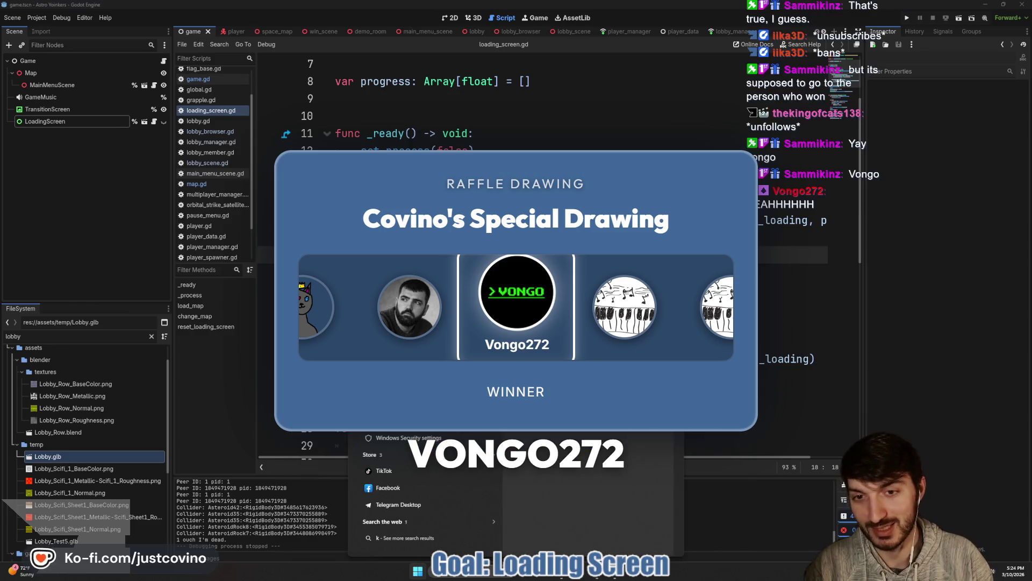
key("Escape")
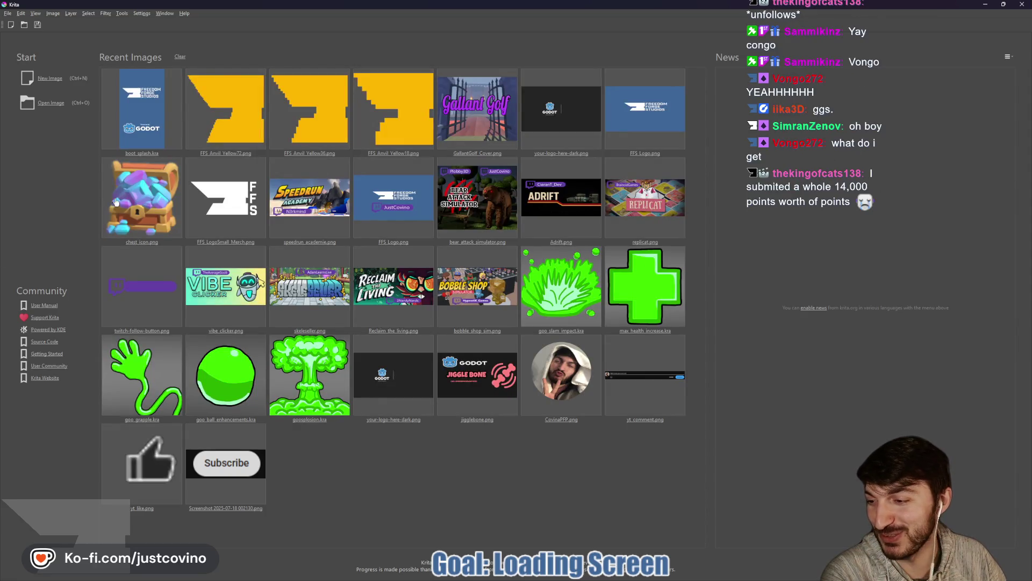
Step: Choose New Image on Krita's welcome screen to open the Create new document dialog
left_click(50, 84)
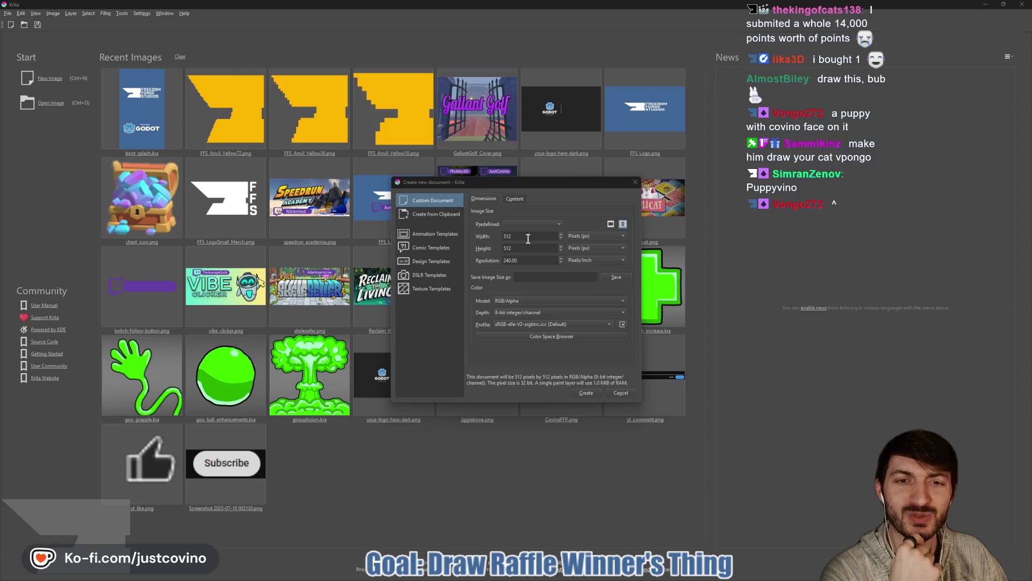
Step: Google '9:16 pixels thing' to learn it's 1080 × 1920, then close the tab and return to Krita
mouse_move(554, 571)
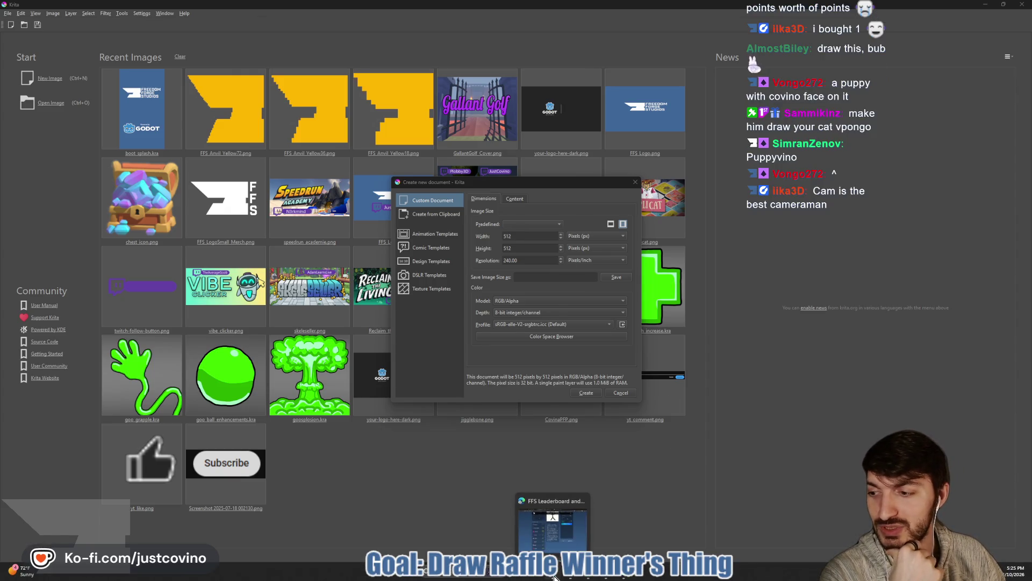
left_click(554, 524)
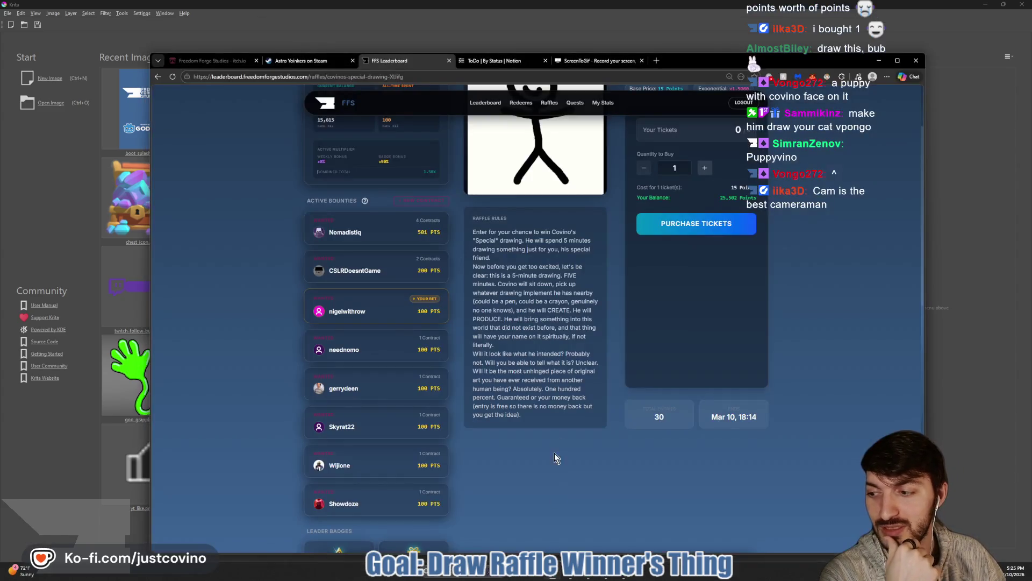
left_click(657, 60)
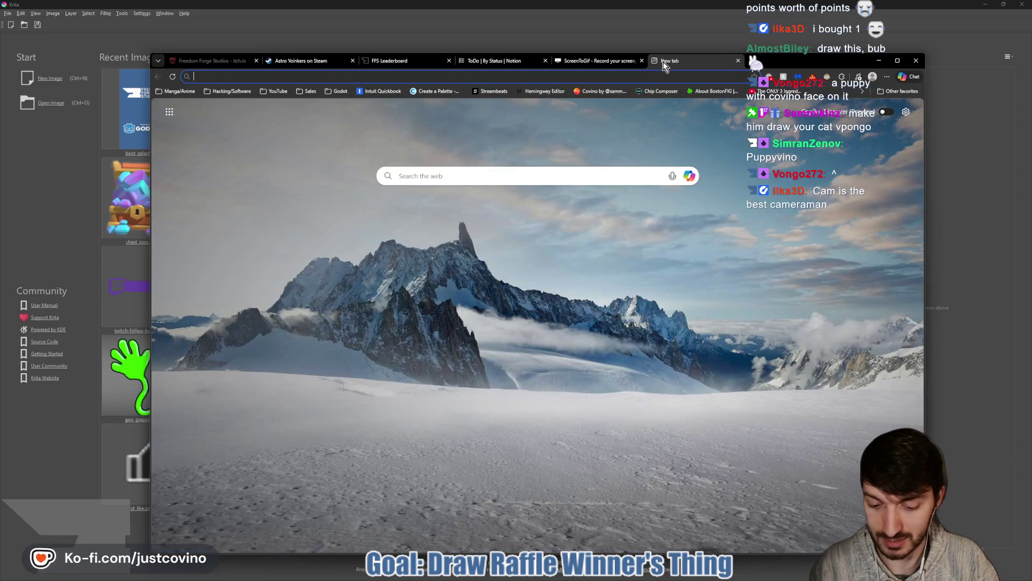
type("9:16")
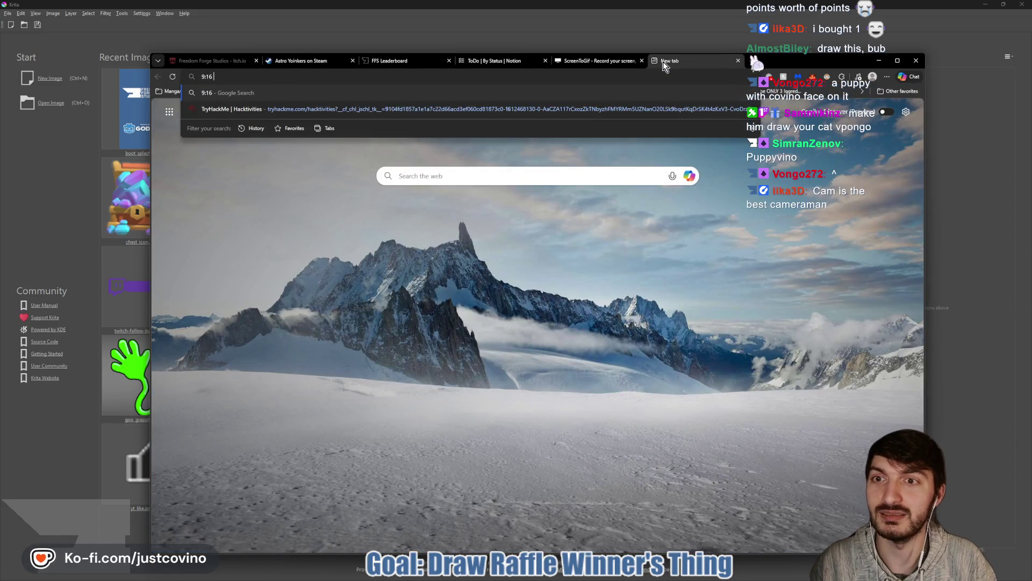
type(" pixels thing")
key("Return")
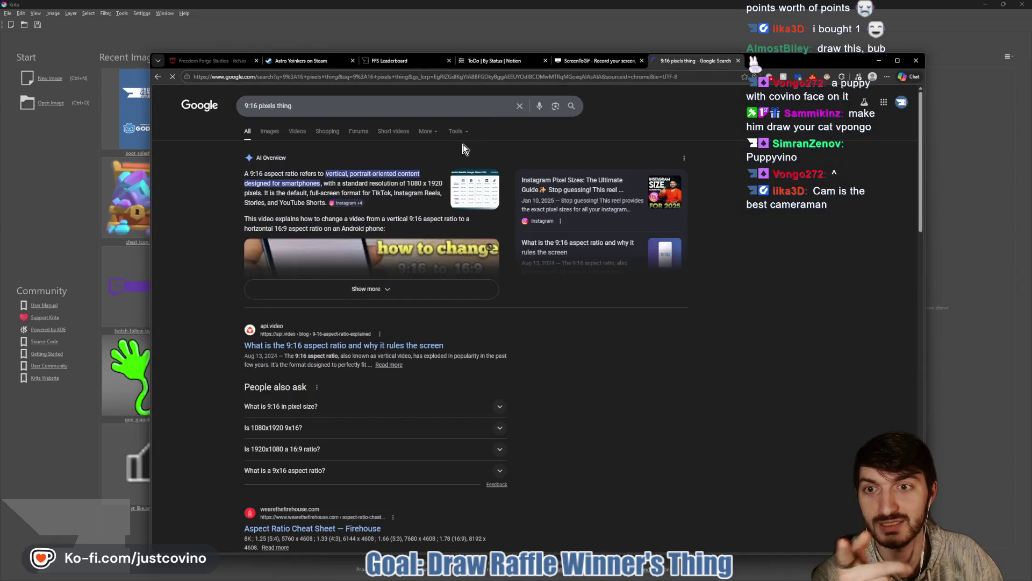
left_click(383, 291)
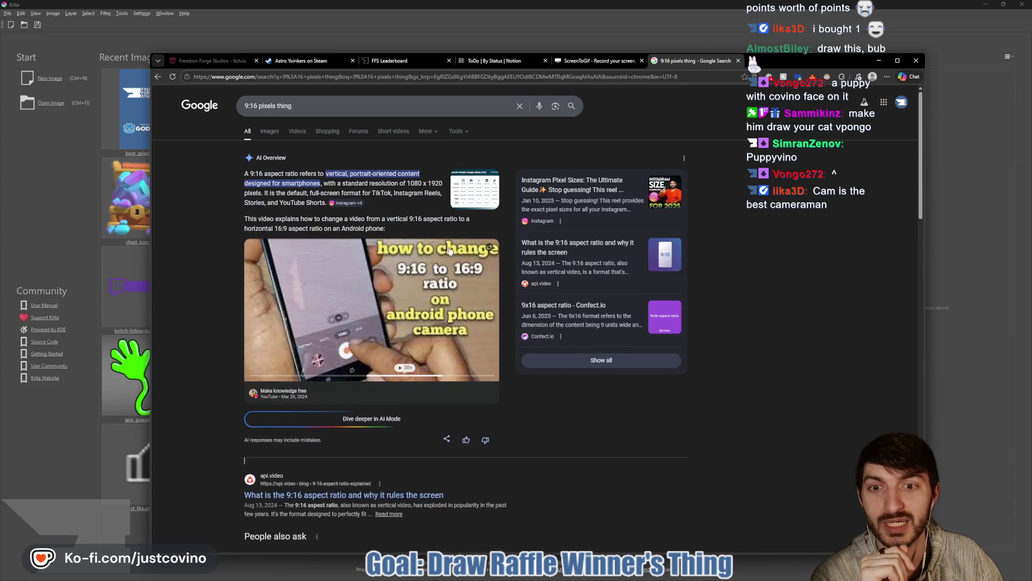
scroll(430, 269, "down", 5)
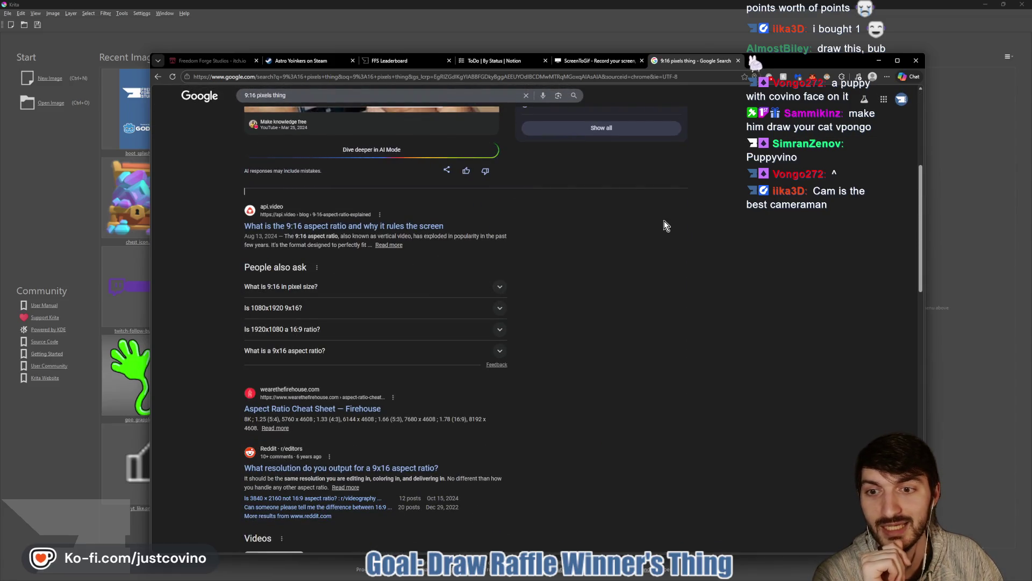
left_click(738, 61)
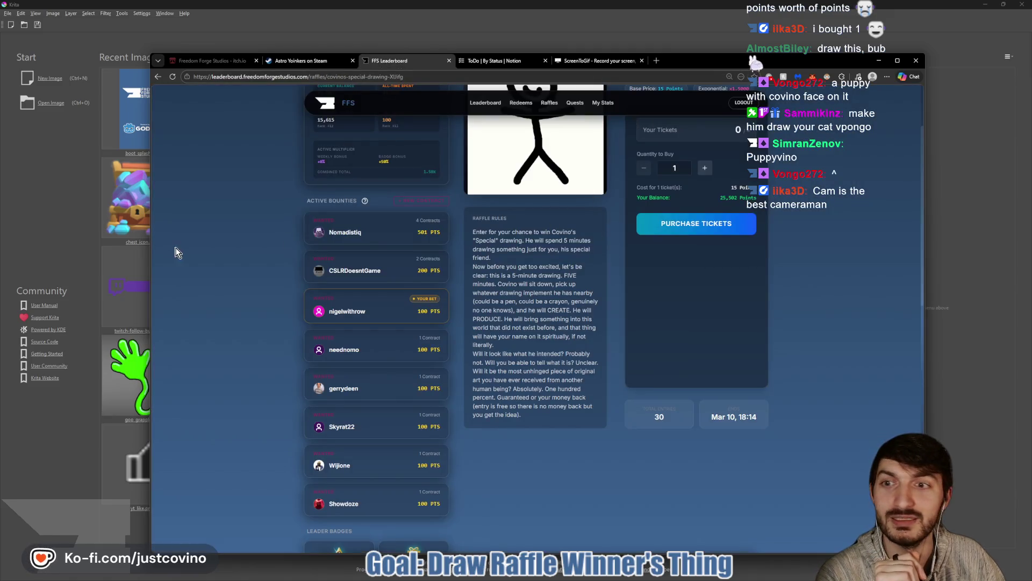
left_click(99, 214)
Step: Create a new 1080 × 1920 pixel document
double_click(547, 234)
type("1080")
key("Tab")
type("1920")
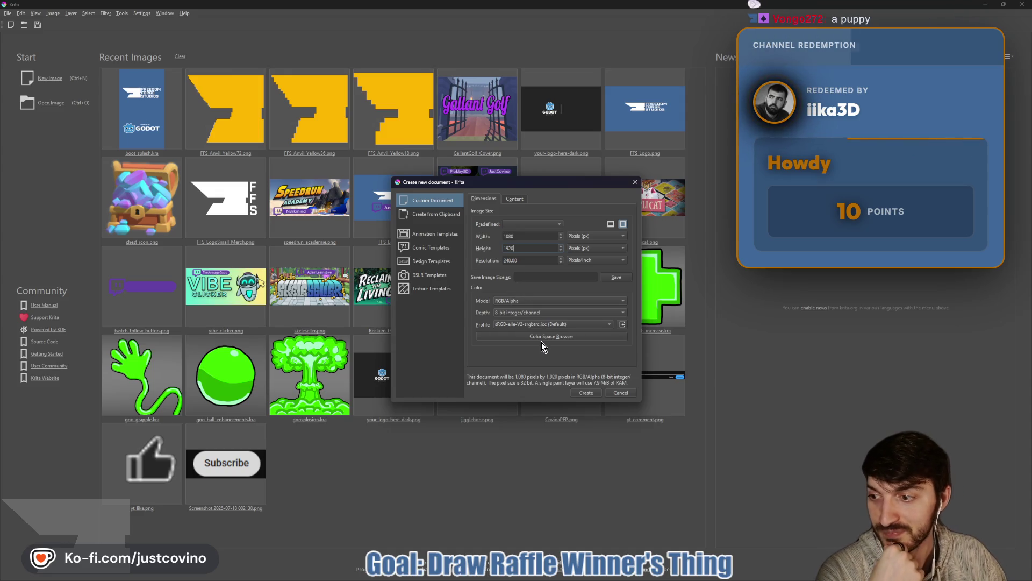
left_click(582, 394)
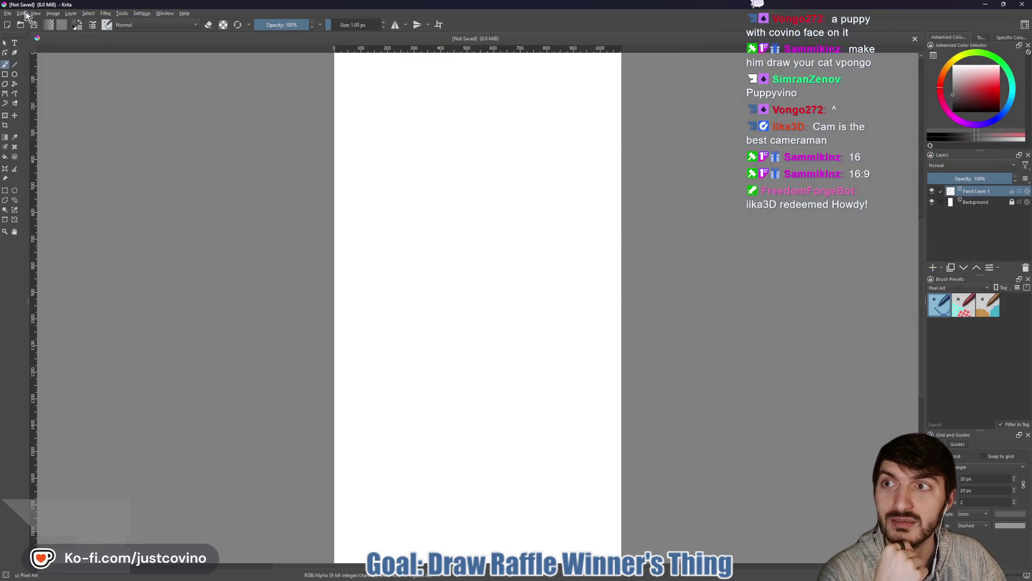
Step: Resize the canvas to 1920 × 1080 pixels
left_click(53, 13)
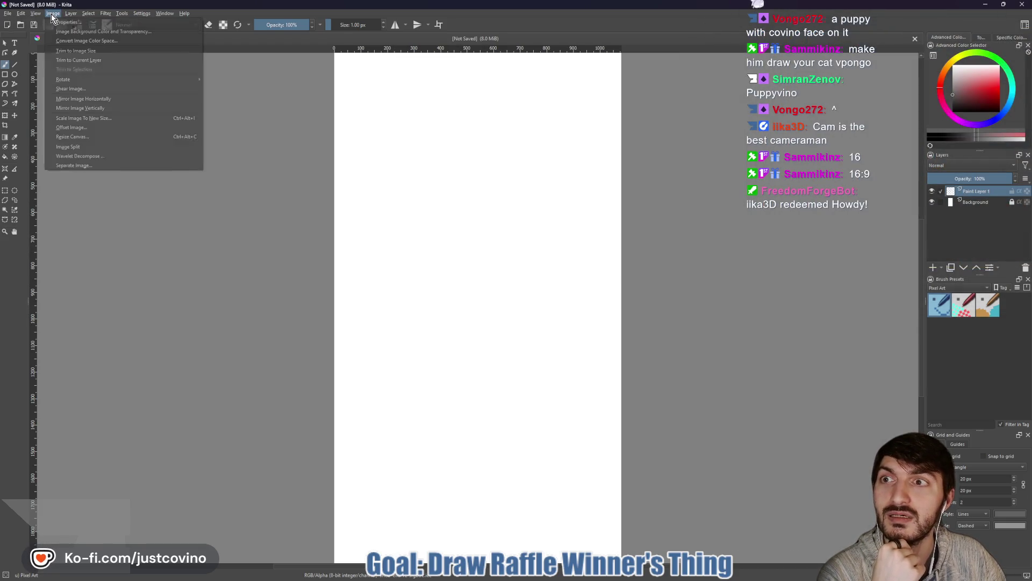
left_click(82, 137)
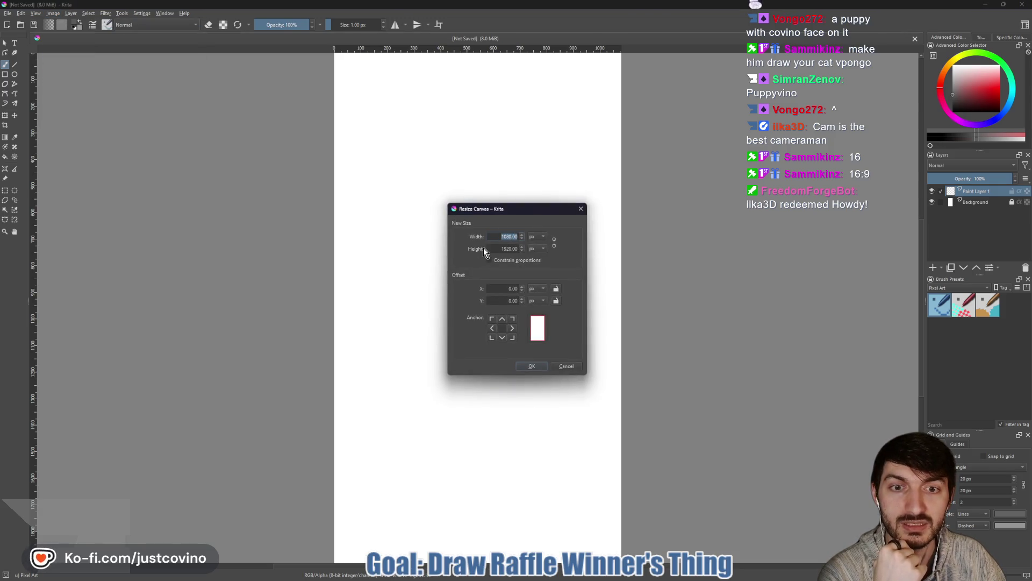
type("1920")
double_click(509, 249)
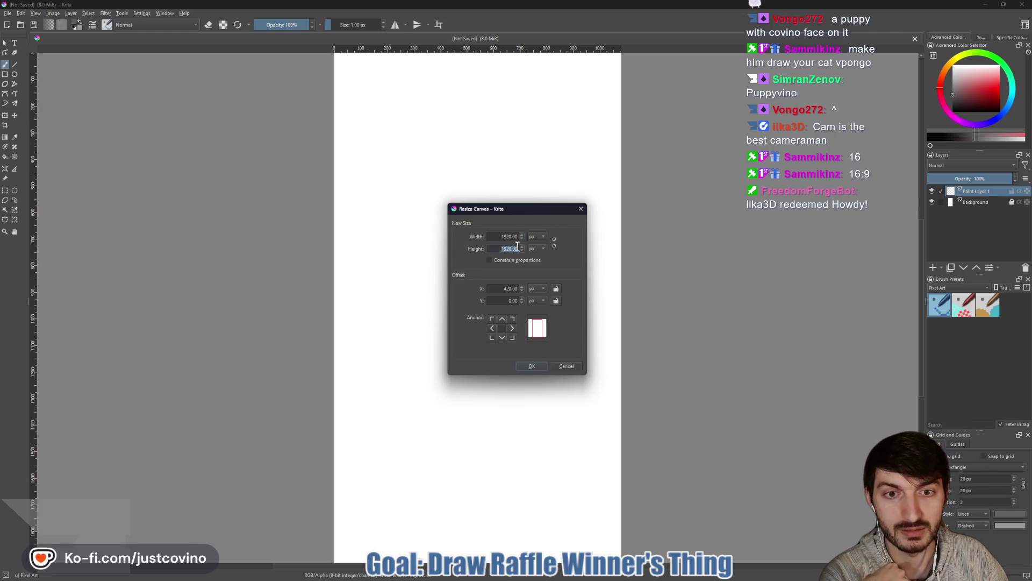
type("1080")
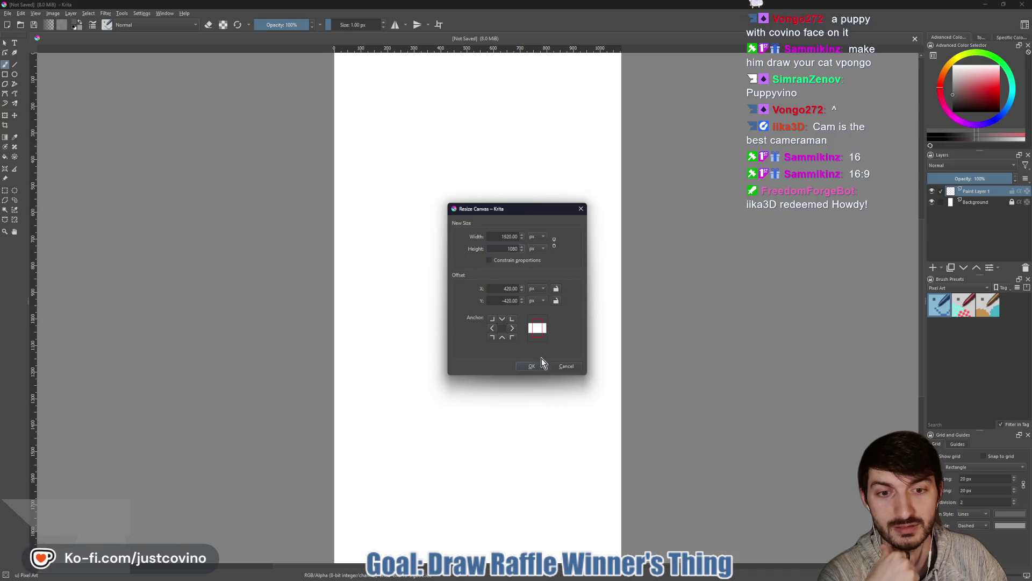
left_click(533, 366)
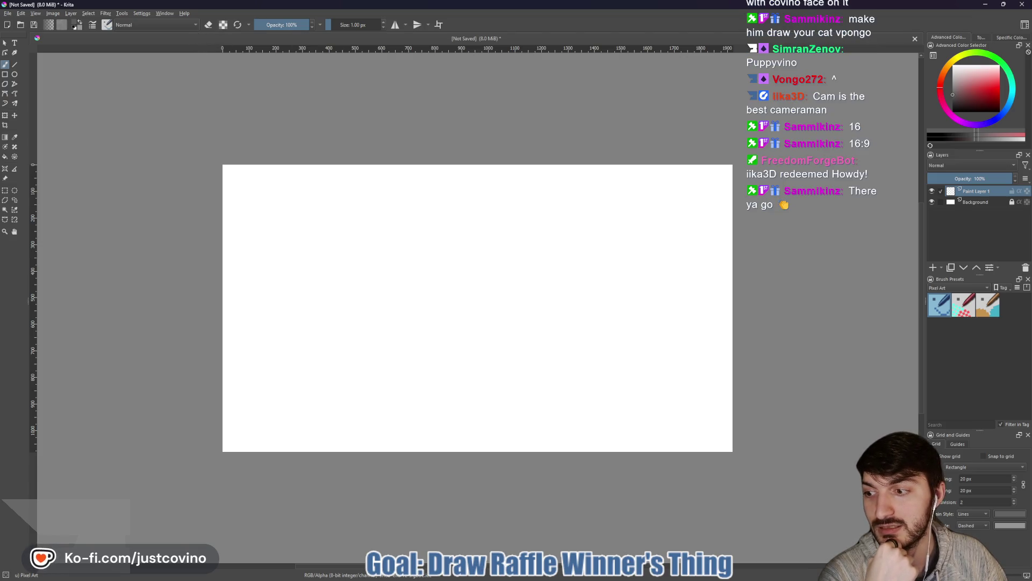
Step: Resize the canvas again to 512 × 512 pixels
left_click(35, 14)
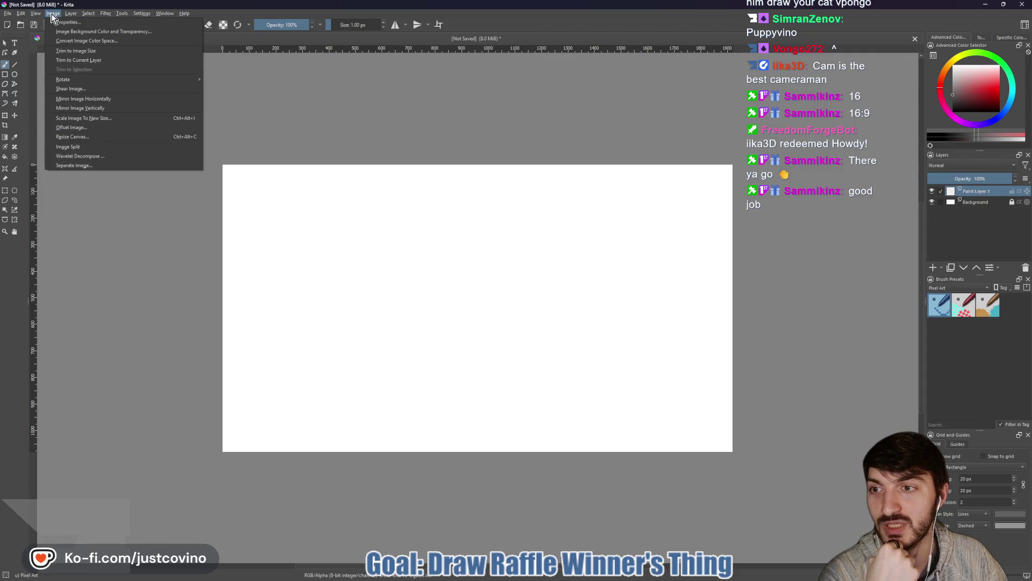
left_click(72, 138)
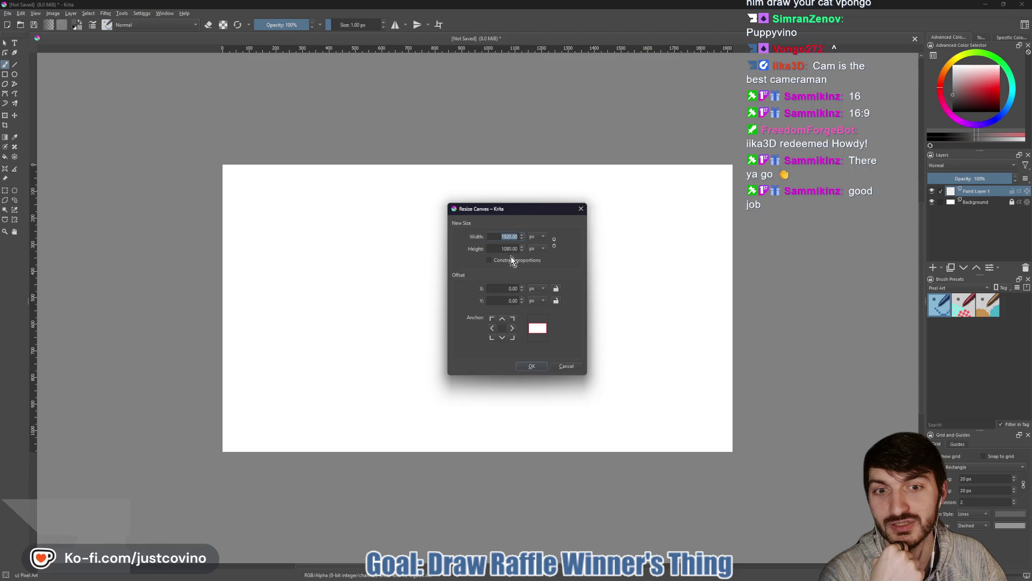
type("512")
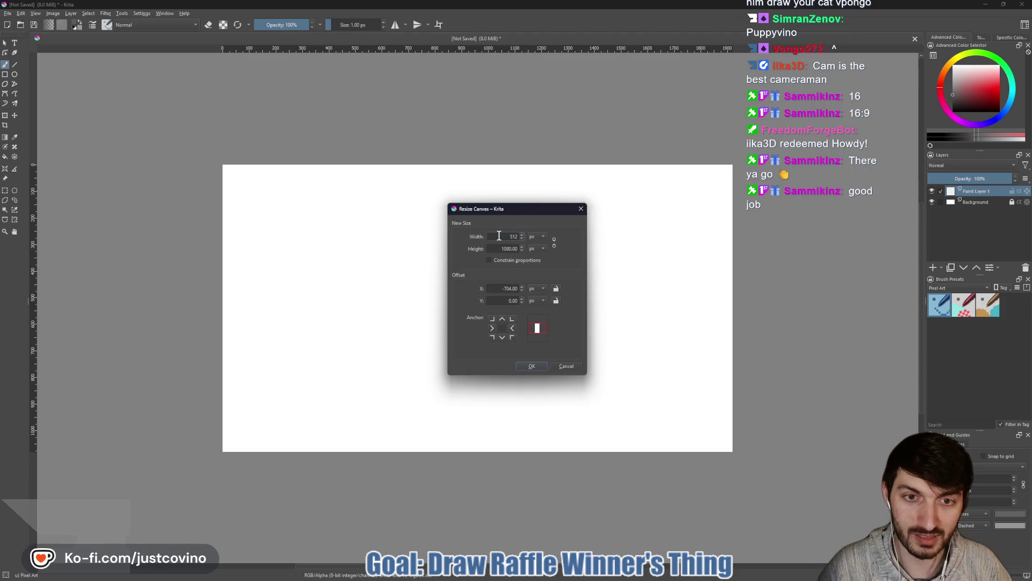
type("512")
left_click(531, 366)
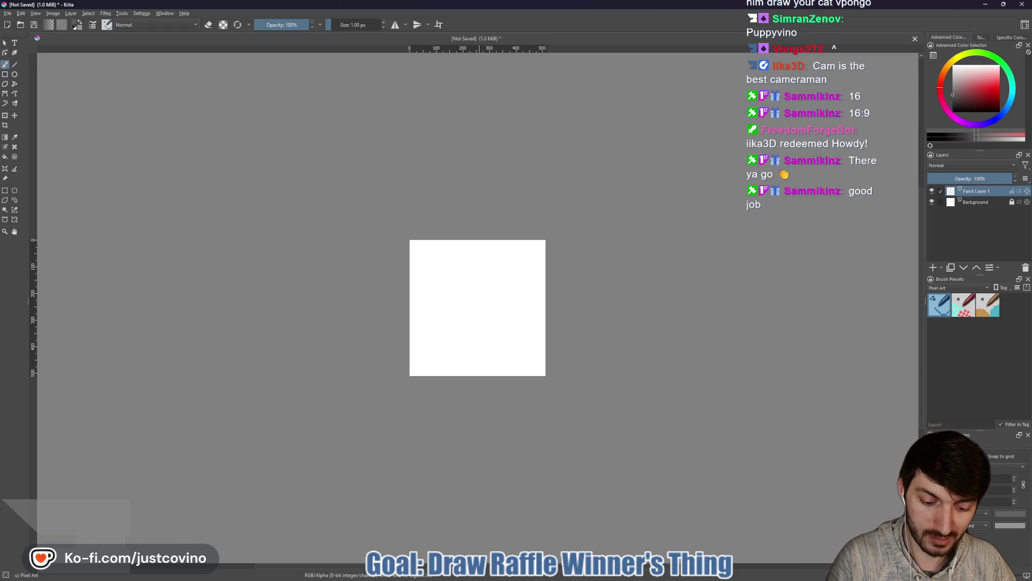
Step: Set the brush to 41 px, pick a light cyan, and flood-fill the whole canvas
key("bracketright")
key("bracketright")
key("bracketright")
key("bracketright")
key("bracketright")
key("bracketright")
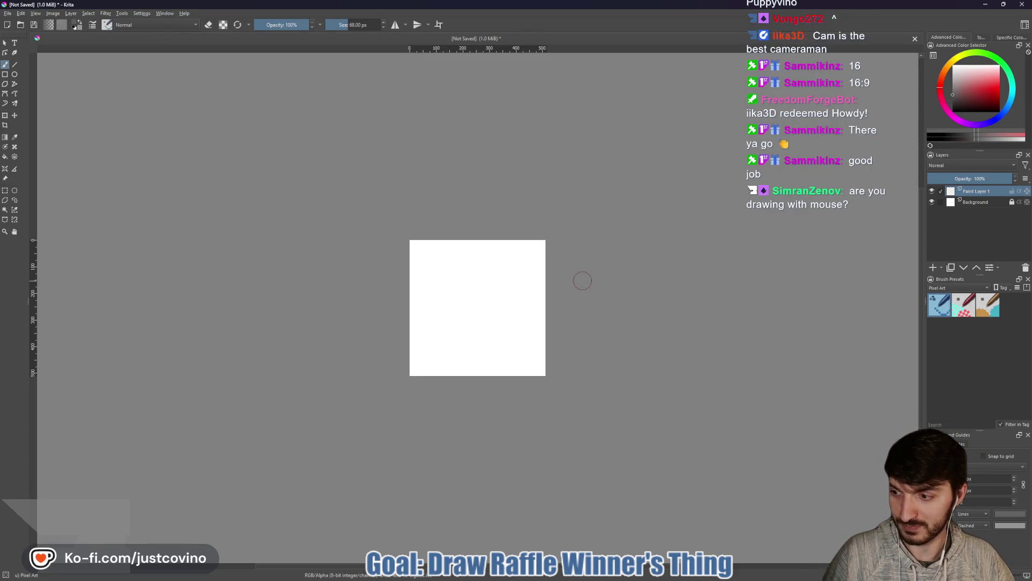
scroll(581, 279, "up", 3)
scroll(576, 278, "down", 1)
left_click_drag(359, 299, 442, 293)
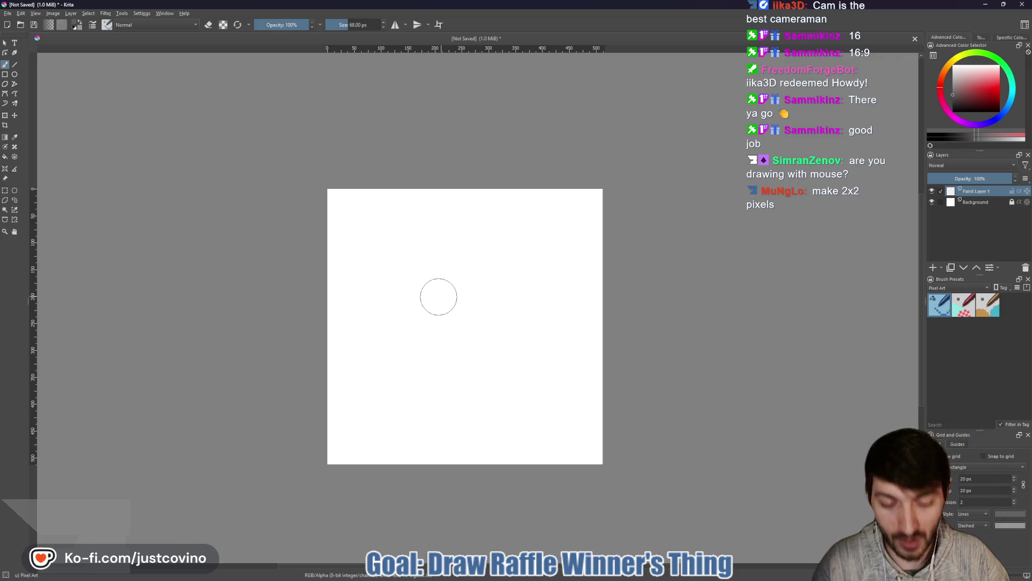
left_click(954, 99)
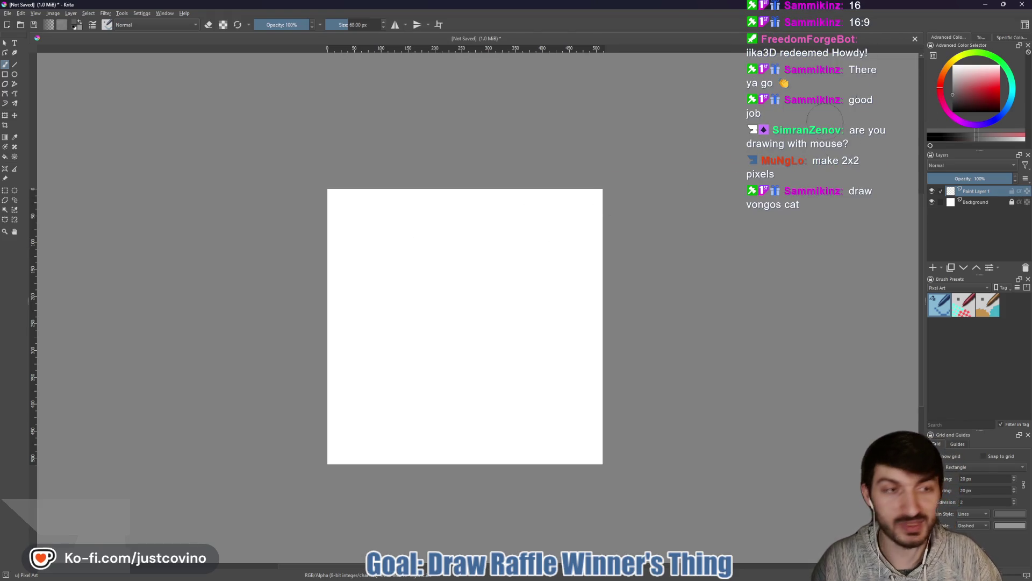
left_click(1016, 97)
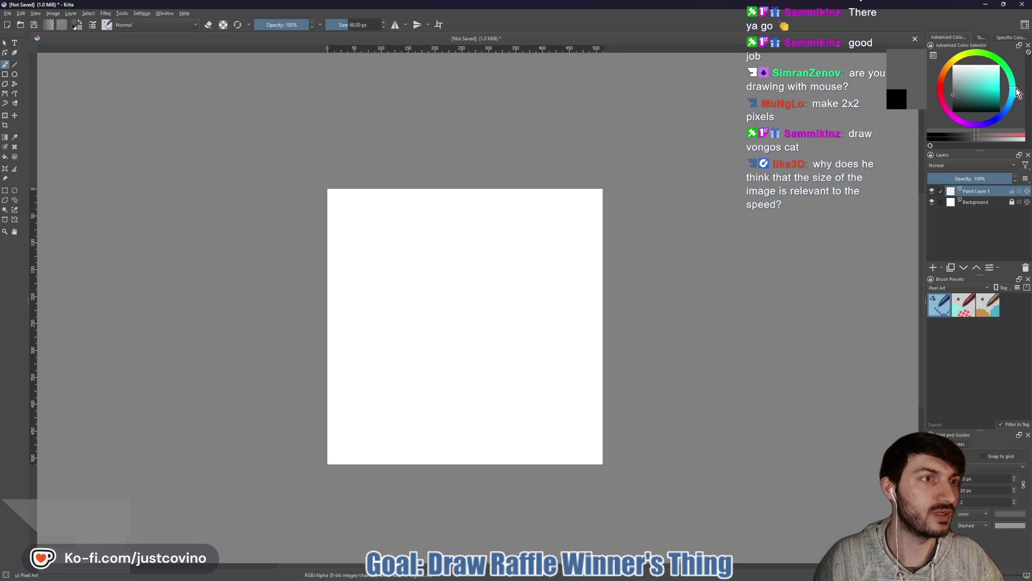
left_click(991, 87)
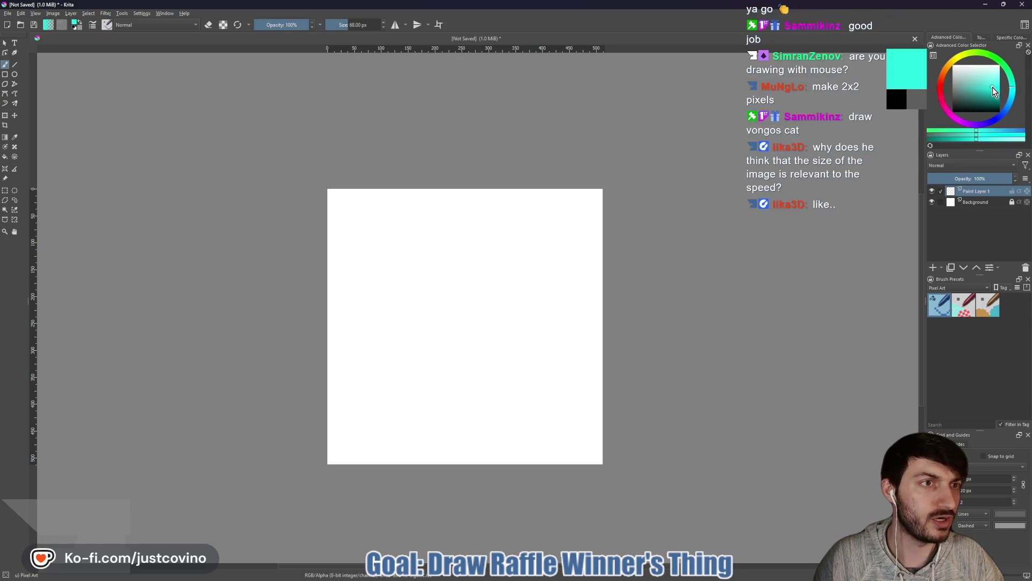
key("f")
left_click(460, 289)
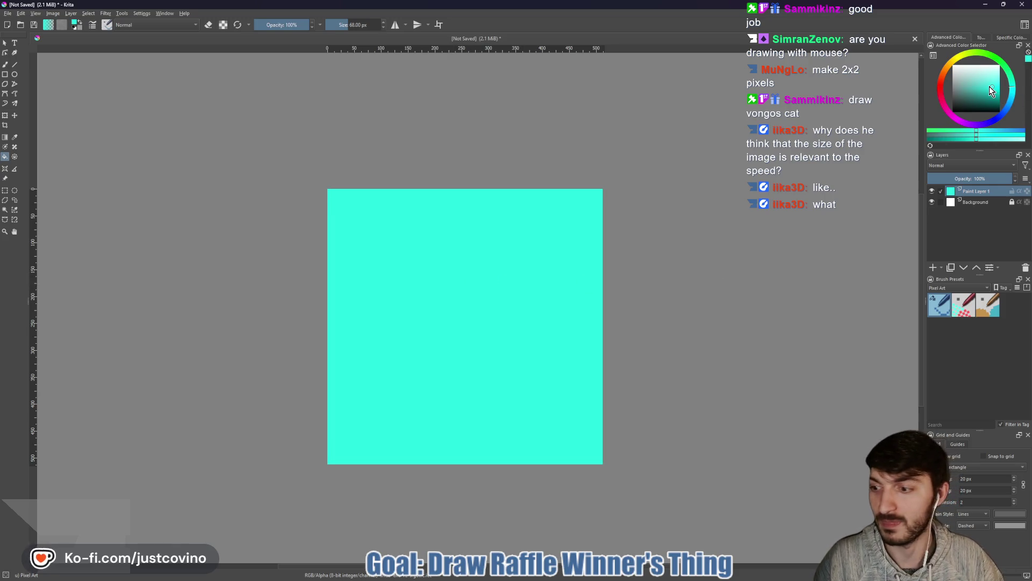
Step: Drag a vertical cyan-to-blue gradient down the canvas
left_click(4, 138)
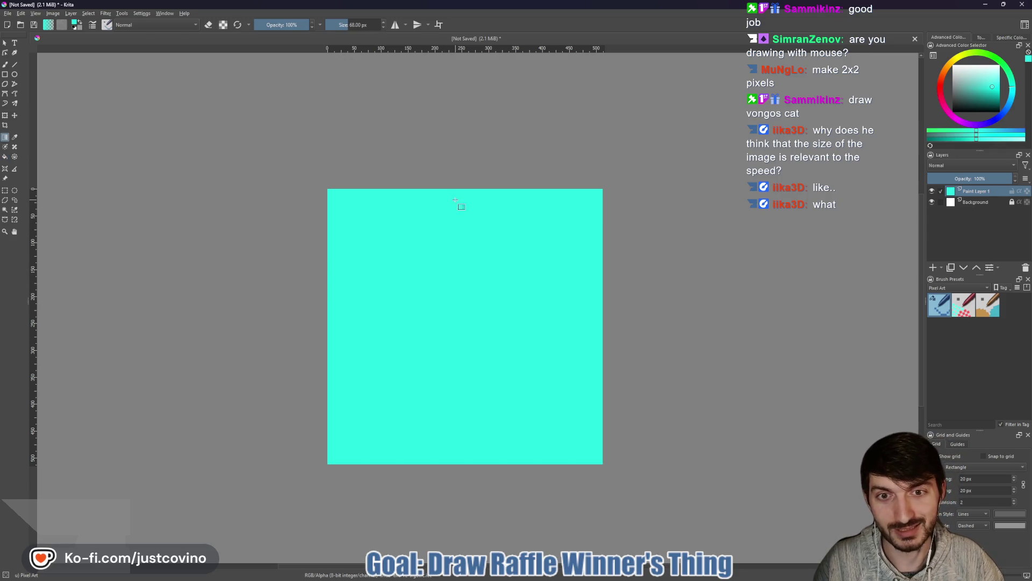
left_click_drag(459, 387, 458, 246)
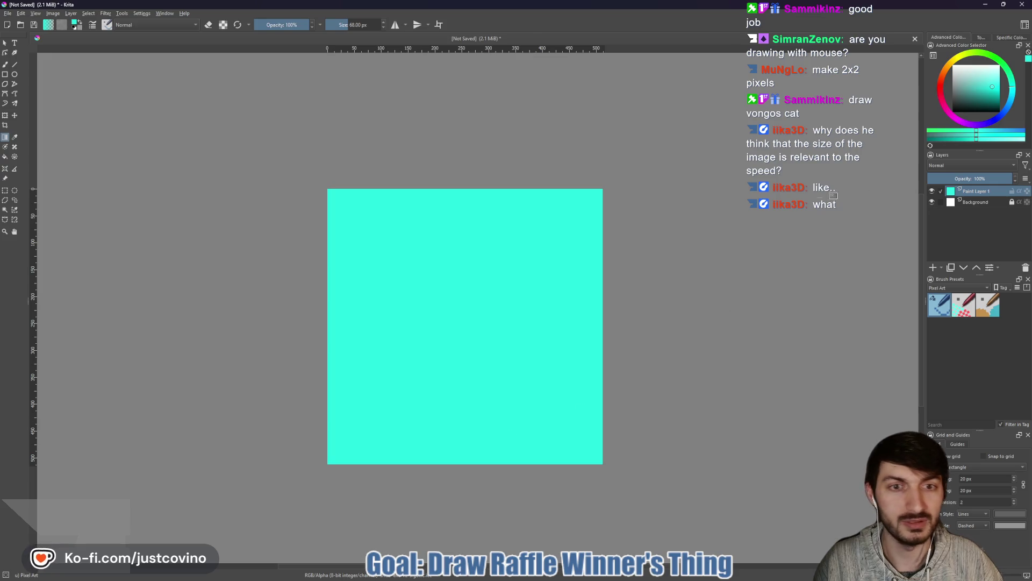
left_click_drag(1011, 94, 1016, 104)
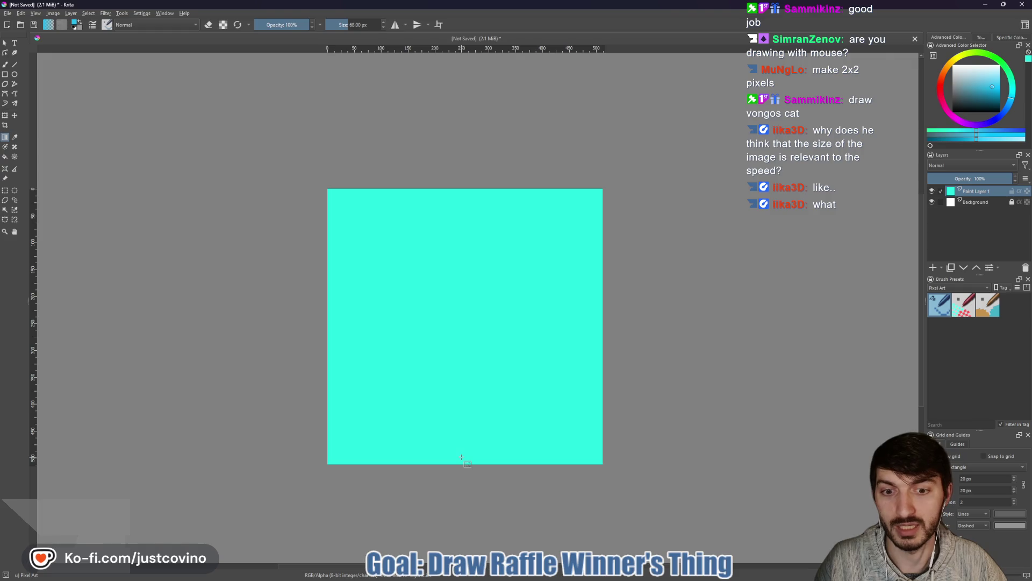
mouse_move(466, 453)
left_mouse_down()
mouse_move(491, 196)
mouse_move(484, 230)
left_mouse_up()
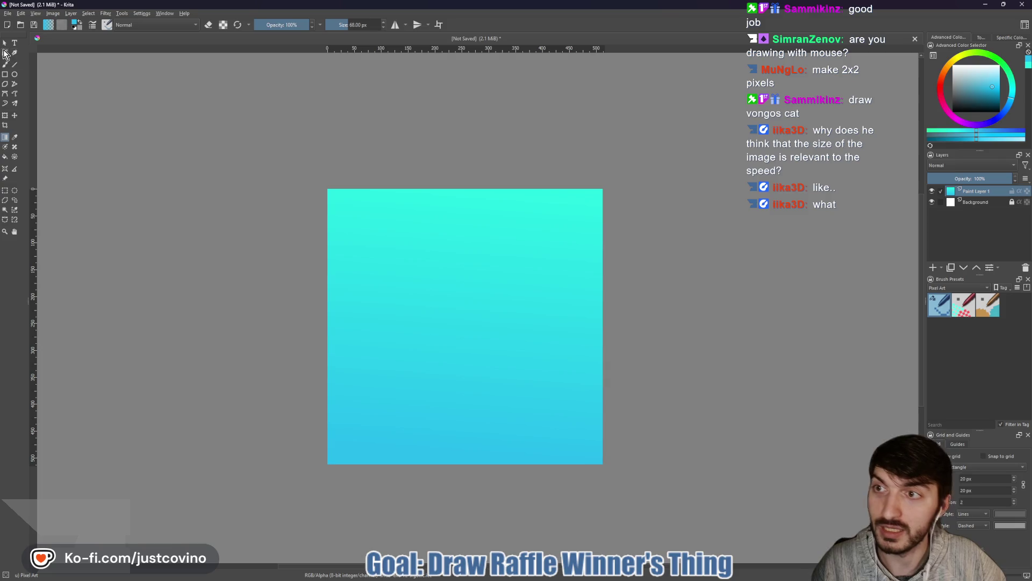
key("b")
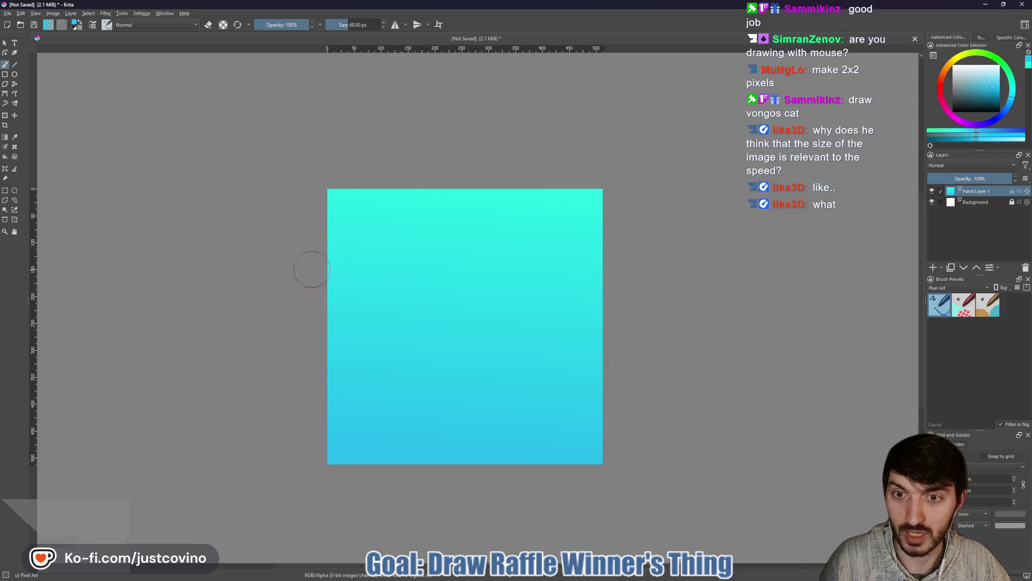
left_click_drag(964, 88, 953, 95)
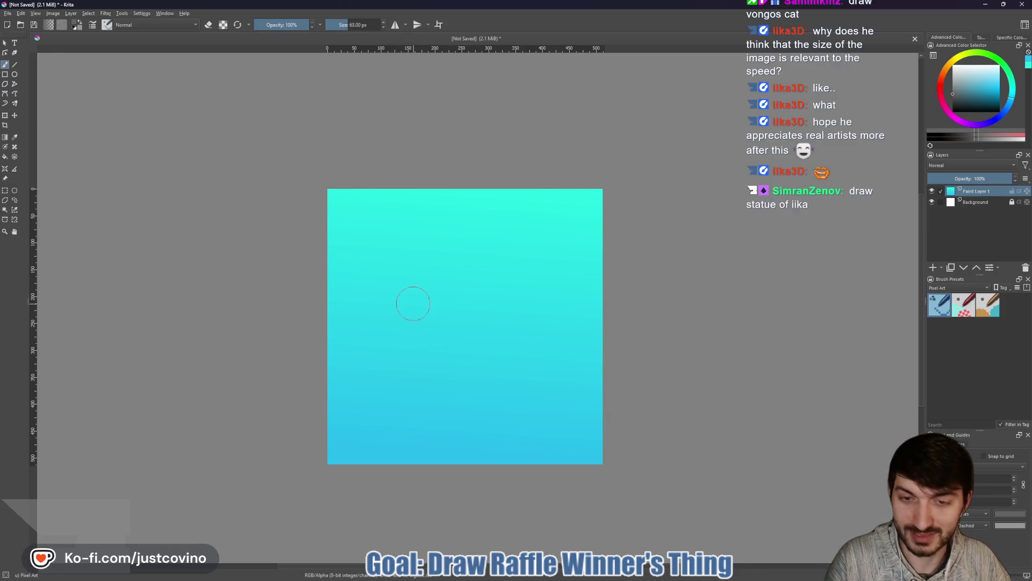
key("bracketleft")
key("bracketleft")
key("bracketleft")
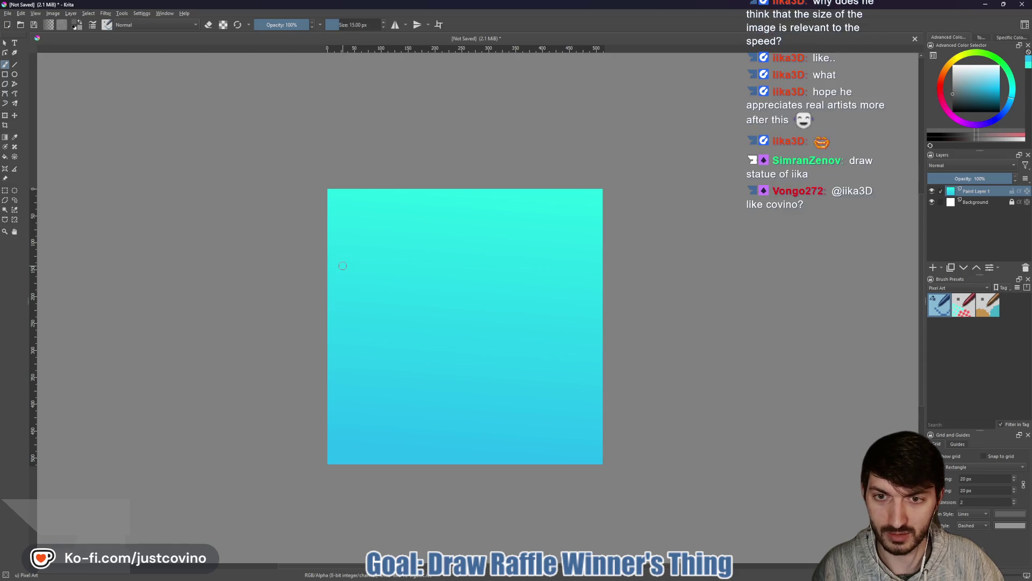
mouse_move(340, 338)
left_mouse_down()
mouse_move(341, 356)
mouse_move(352, 359)
mouse_move(350, 278)
left_mouse_up()
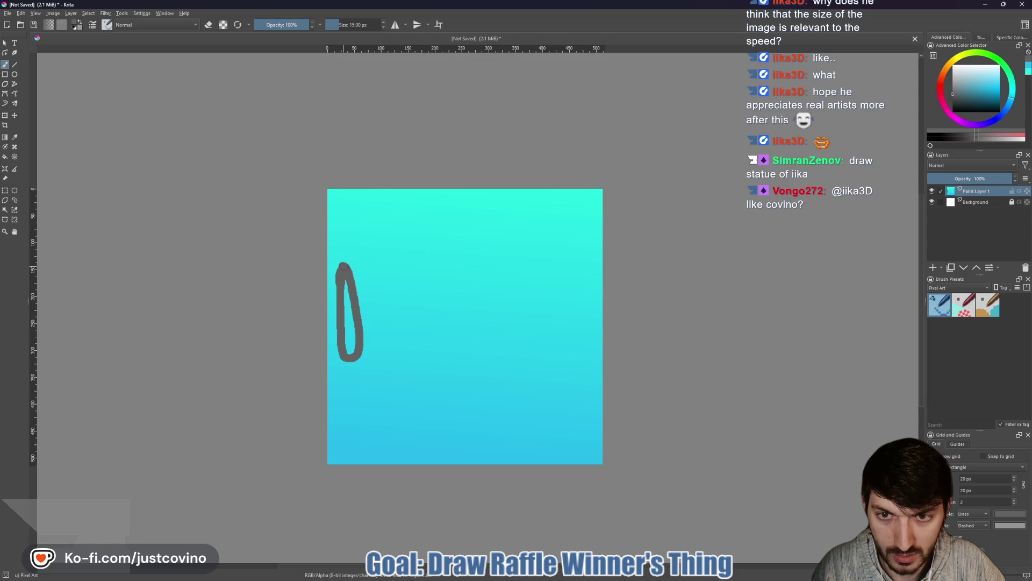
mouse_move(370, 267)
left_mouse_down()
mouse_move(382, 267)
mouse_move(392, 306)
left_mouse_up()
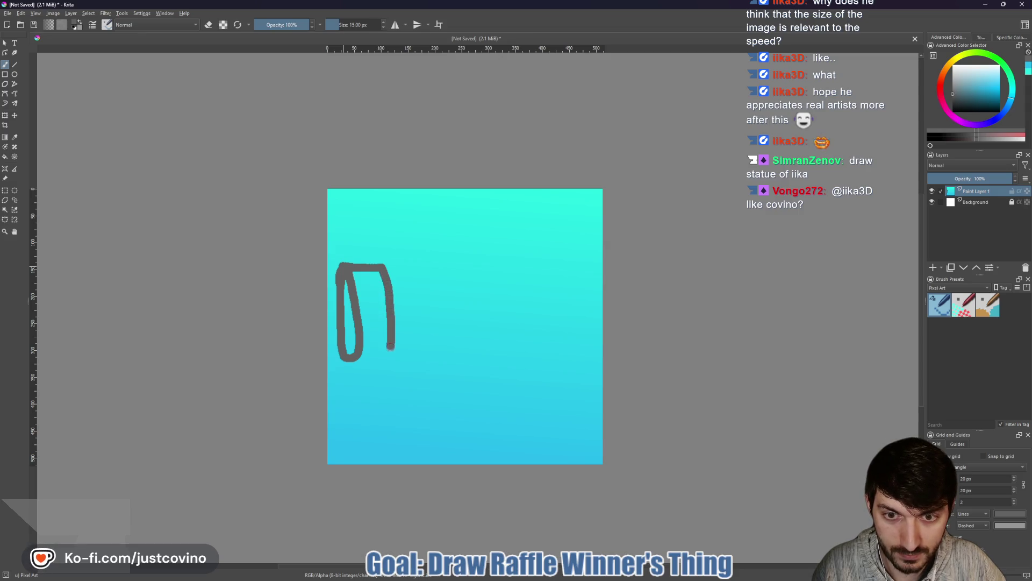
left_click_drag(388, 359, 344, 358)
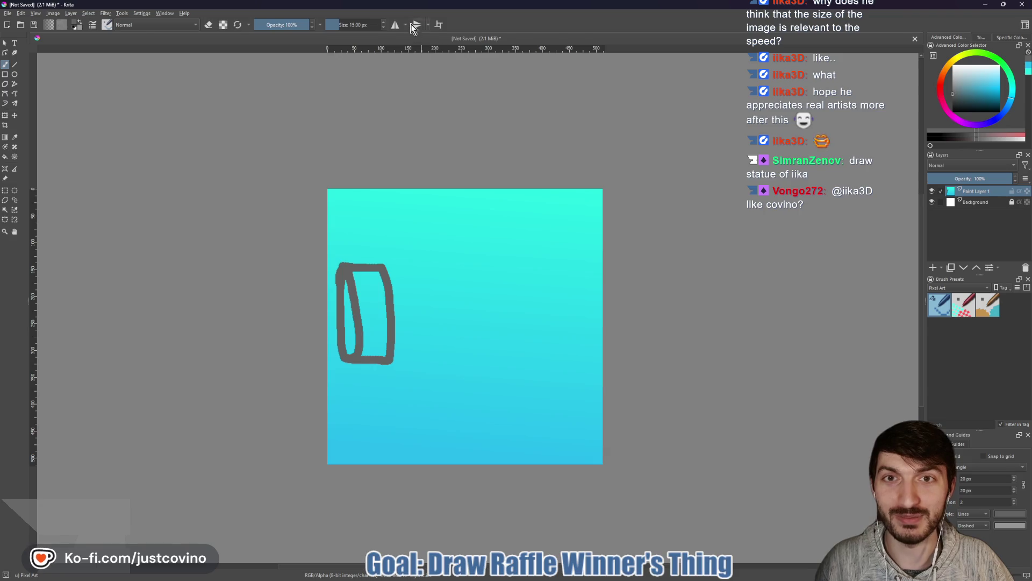
key("ctrl+z")
key("ctrl+z")
key("ctrl+z")
Step: Enable horizontal mirroring, centre its axis on the canvas, and draw mirrored box outlines
left_click(397, 26)
mouse_move(617, 78)
left_mouse_down()
mouse_move(447, 85)
mouse_move(462, 85)
left_mouse_up()
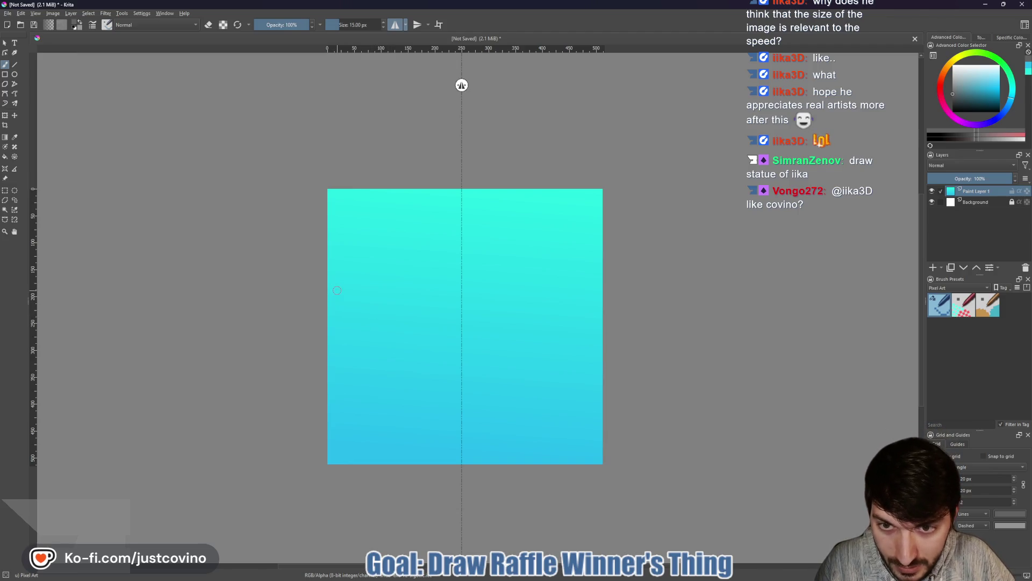
mouse_move(337, 283)
left_mouse_down()
mouse_move(334, 340)
mouse_move(364, 357)
mouse_move(390, 353)
mouse_move(384, 286)
mouse_move(336, 282)
left_mouse_up()
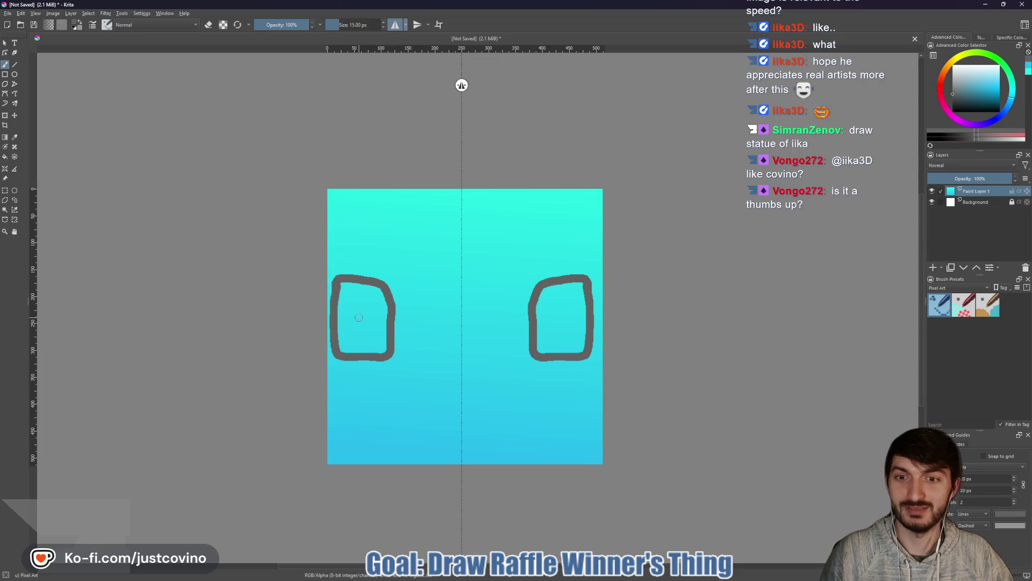
Step: Flood-fill both the left and right box outlines solid grey
key("f")
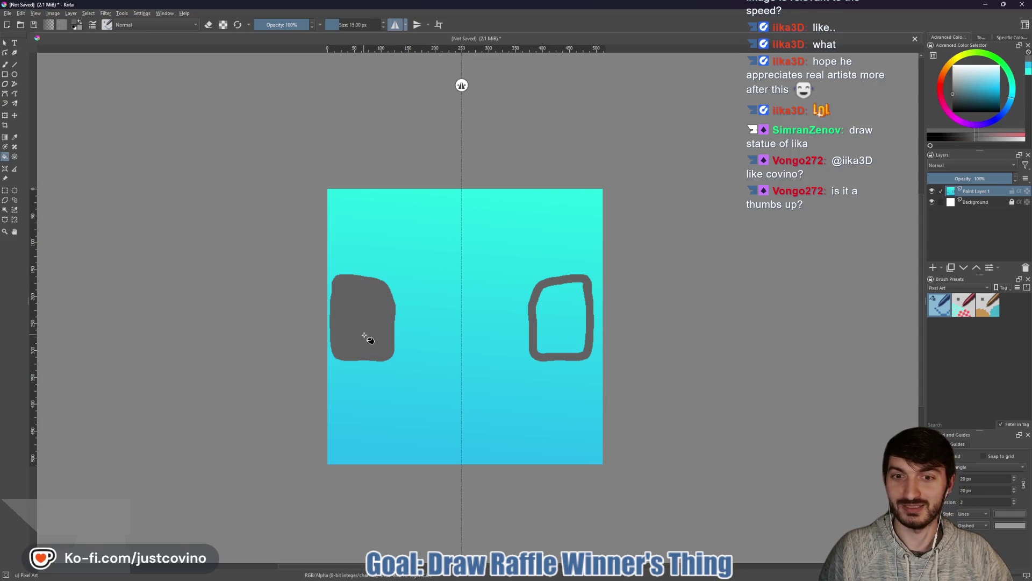
left_click(368, 336)
left_click(566, 310)
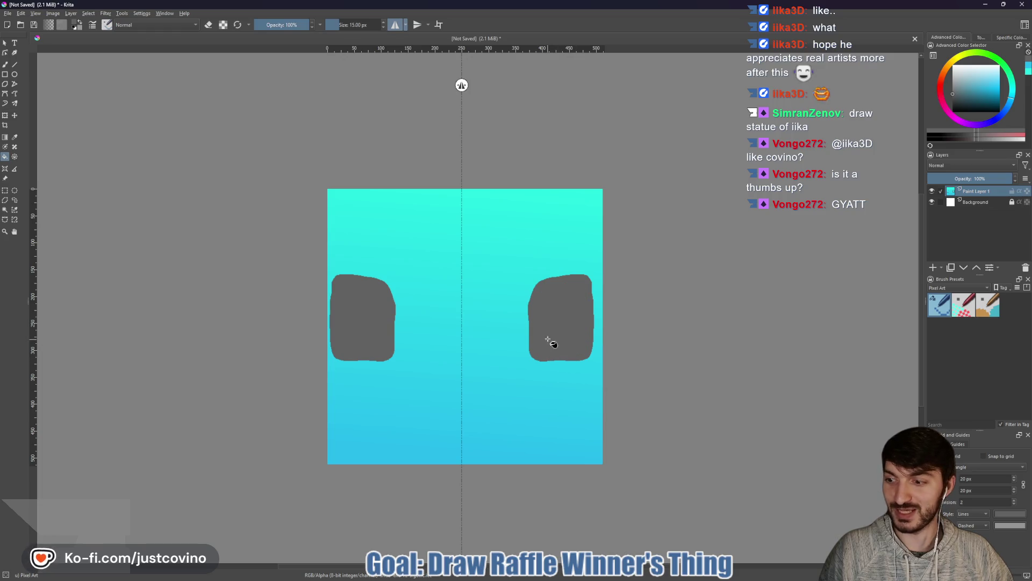
Step: Round the boxes' upper corners, add mirrored stubs on their inner edges, then pick darker grey at 8 px
key("b")
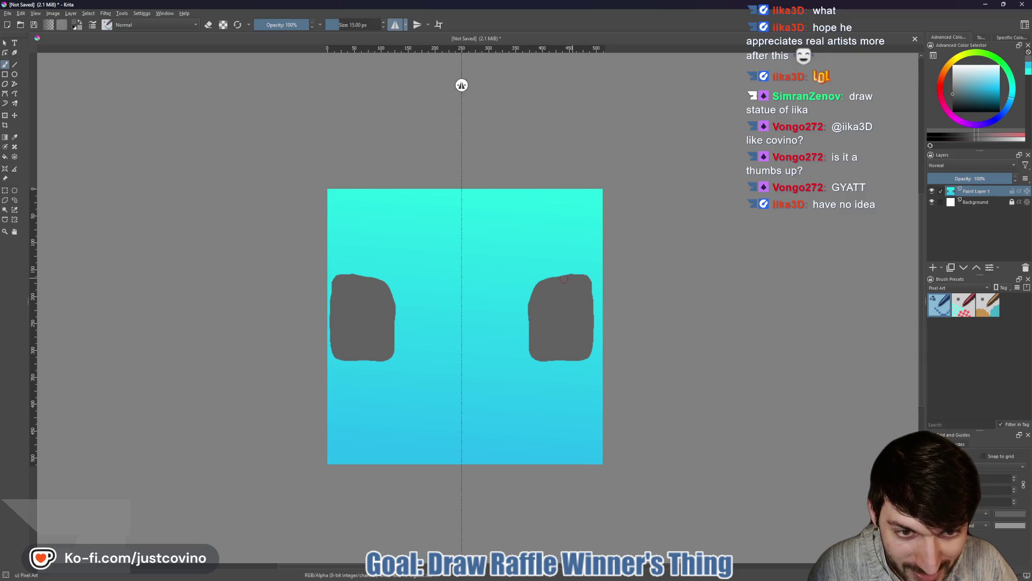
left_click_drag(543, 280, 534, 286)
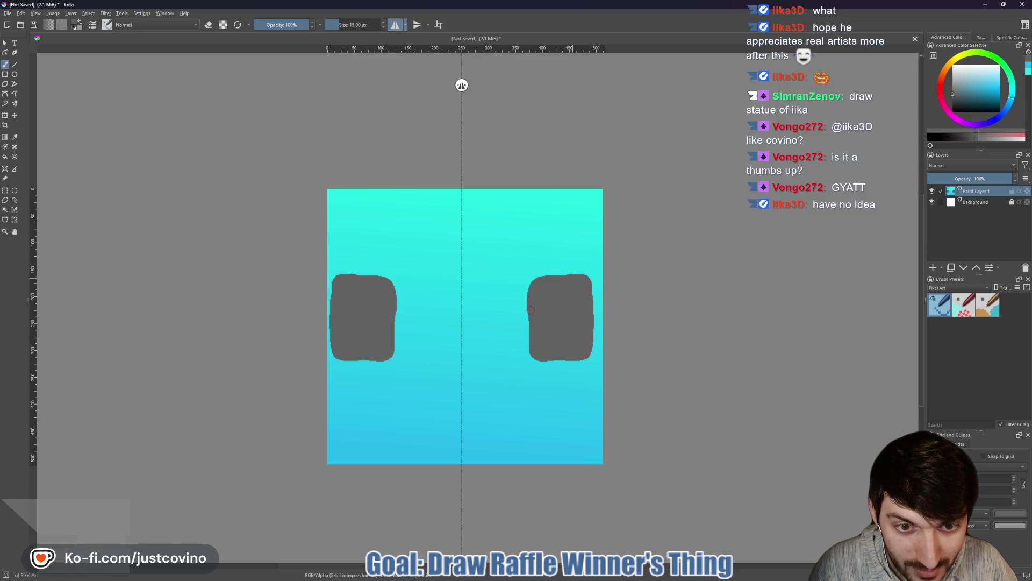
left_click(392, 24)
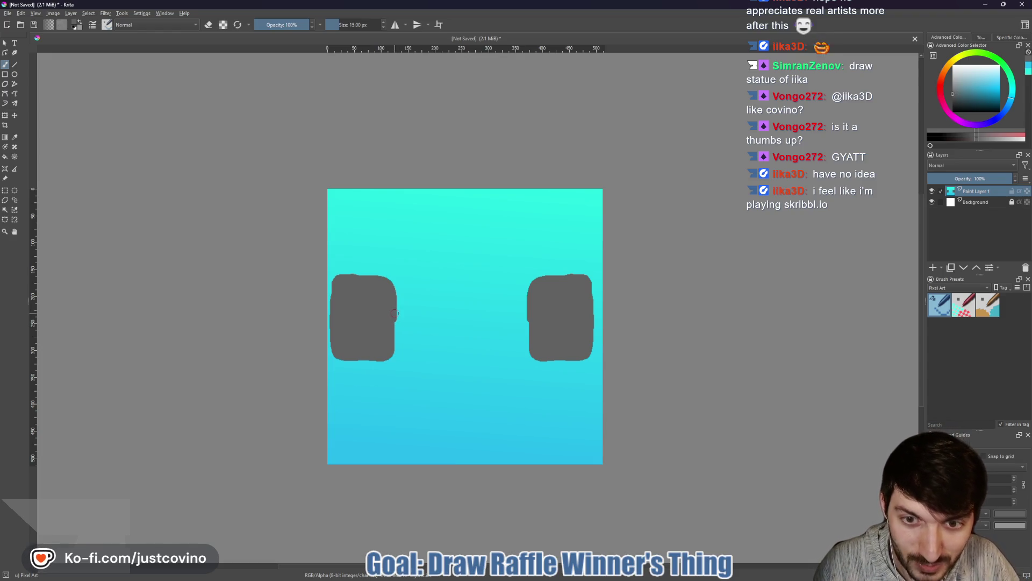
left_click(396, 25)
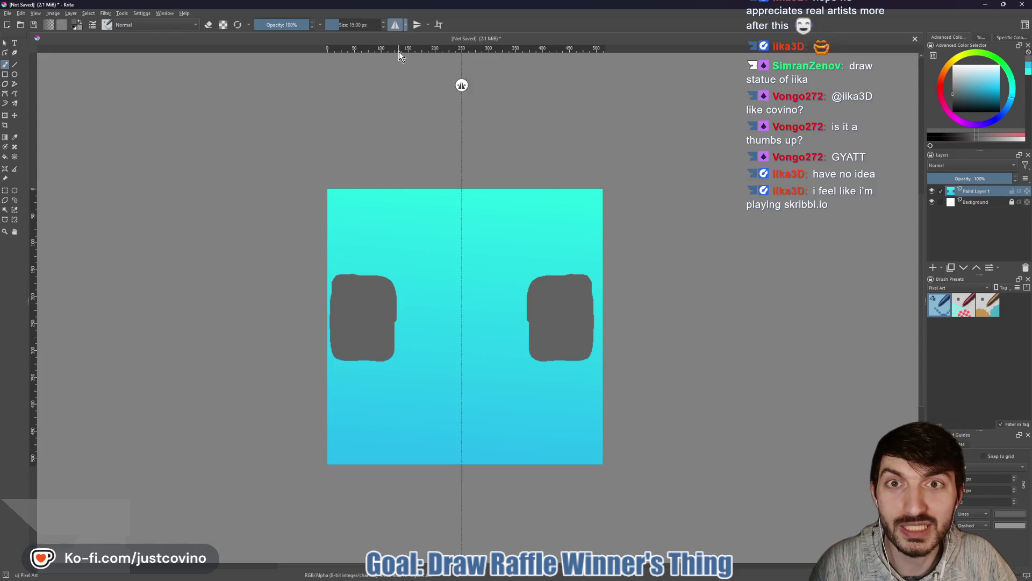
left_click(396, 310)
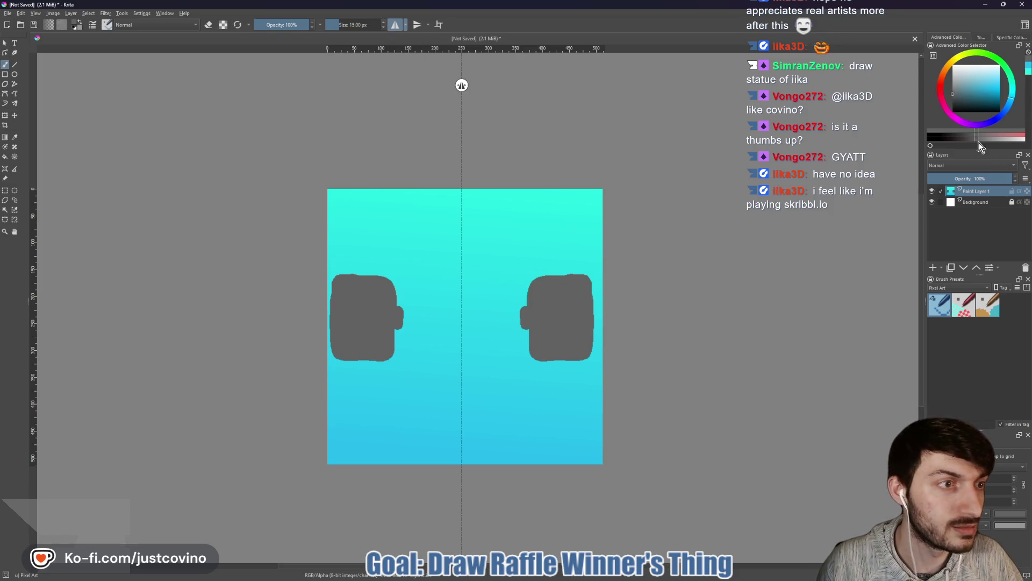
left_click(963, 136)
key("bracketleft")
key("bracketleft")
key("bracketleft")
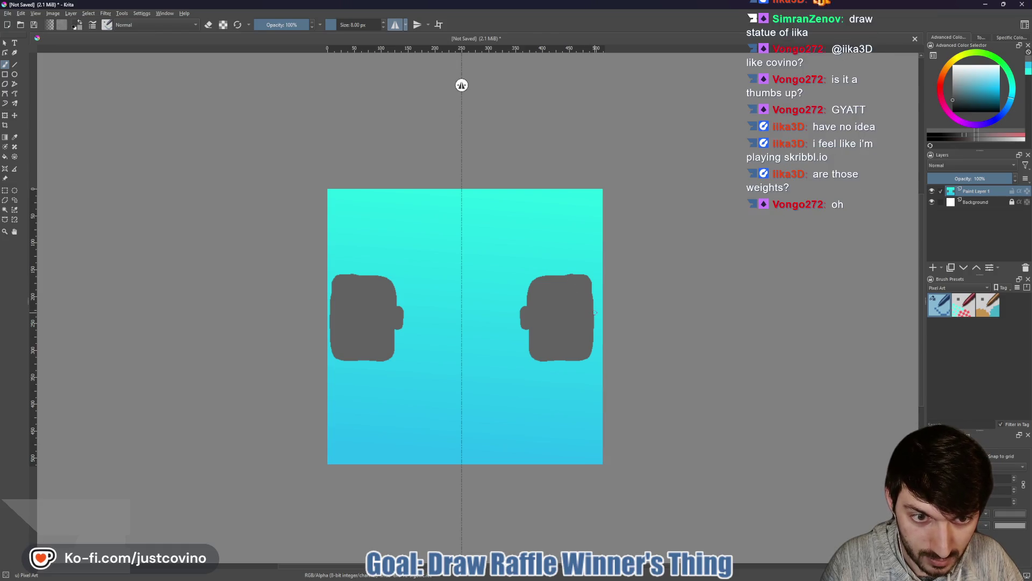
Step: Darken the plate edges and stubs, draw two curved plate lines at 4 px, then sample the weights' grey
left_click_drag(591, 310, 597, 310)
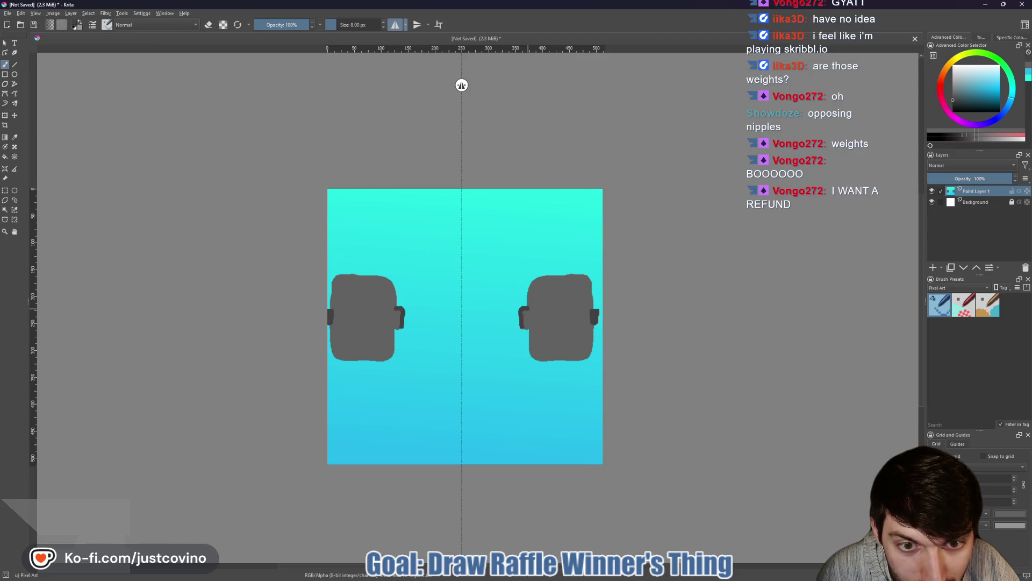
left_click_drag(523, 320, 524, 312)
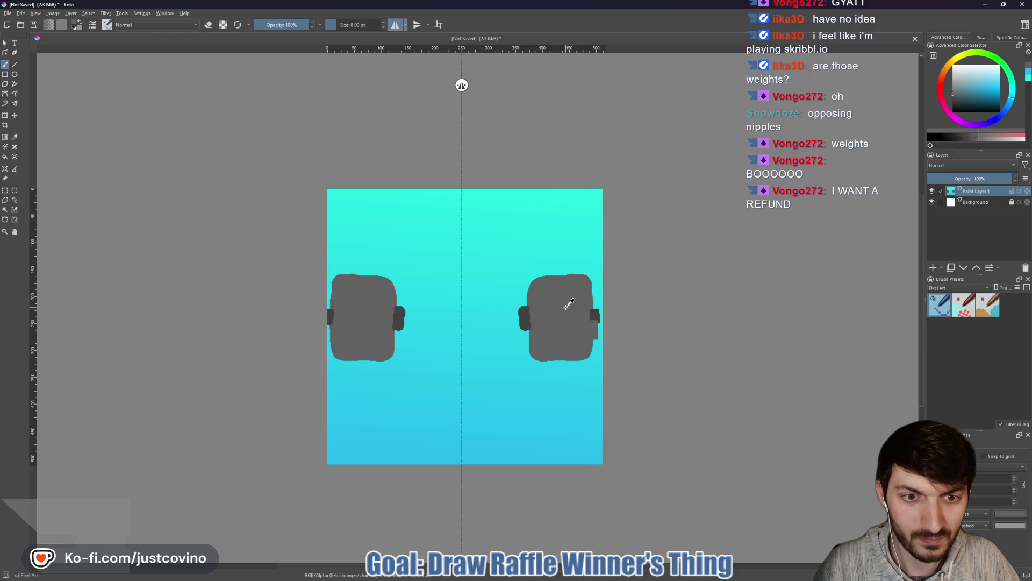
left_click(970, 135)
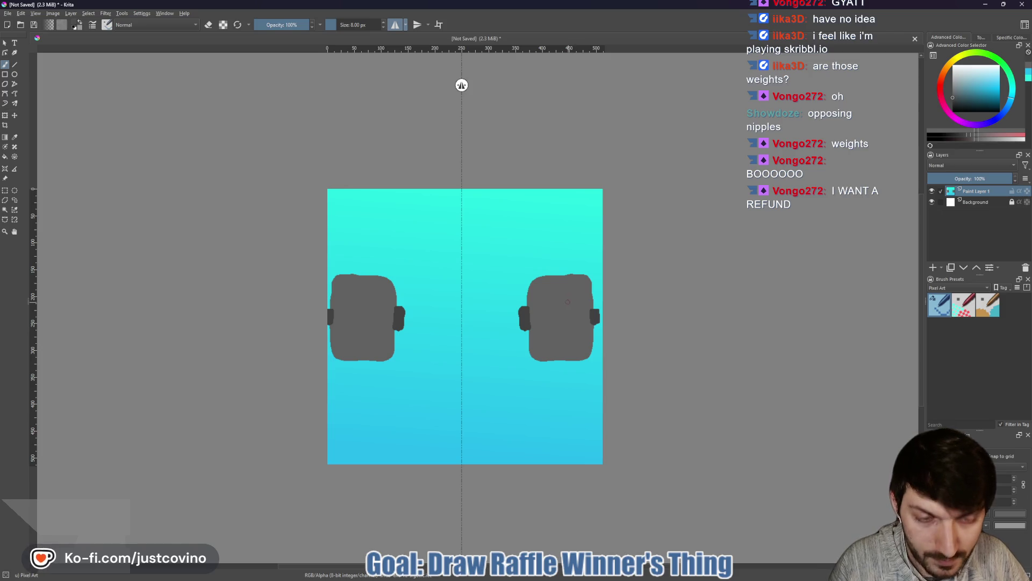
key("bracketleft")
key("bracketleft")
key("bracketleft")
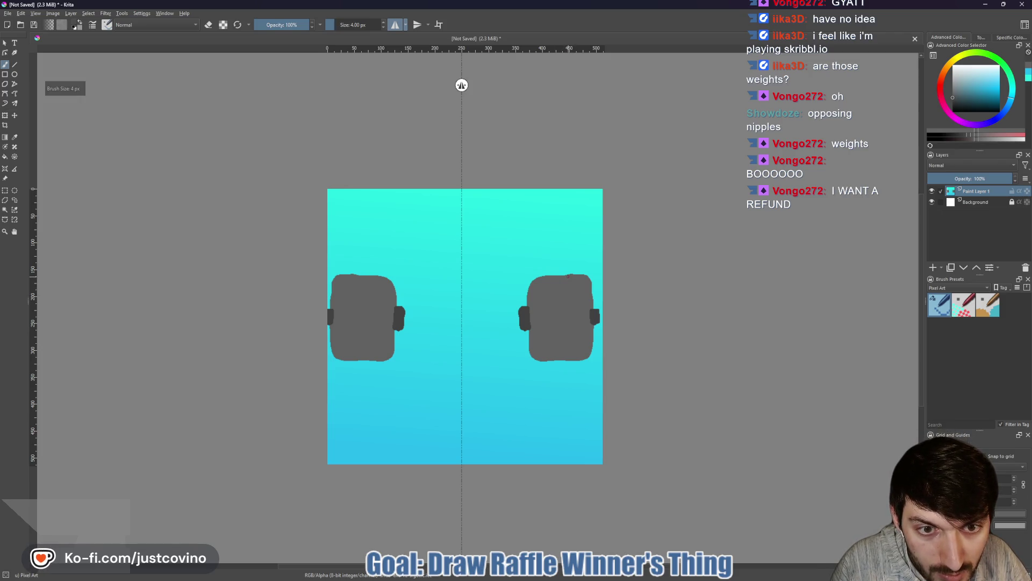
left_click_drag(571, 277, 566, 344)
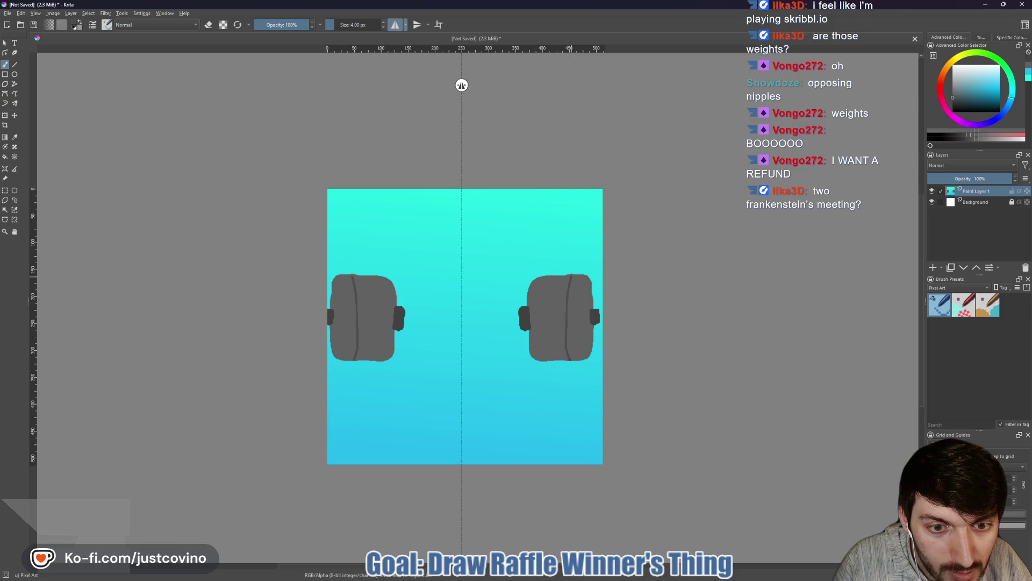
left_click_drag(547, 277, 542, 309)
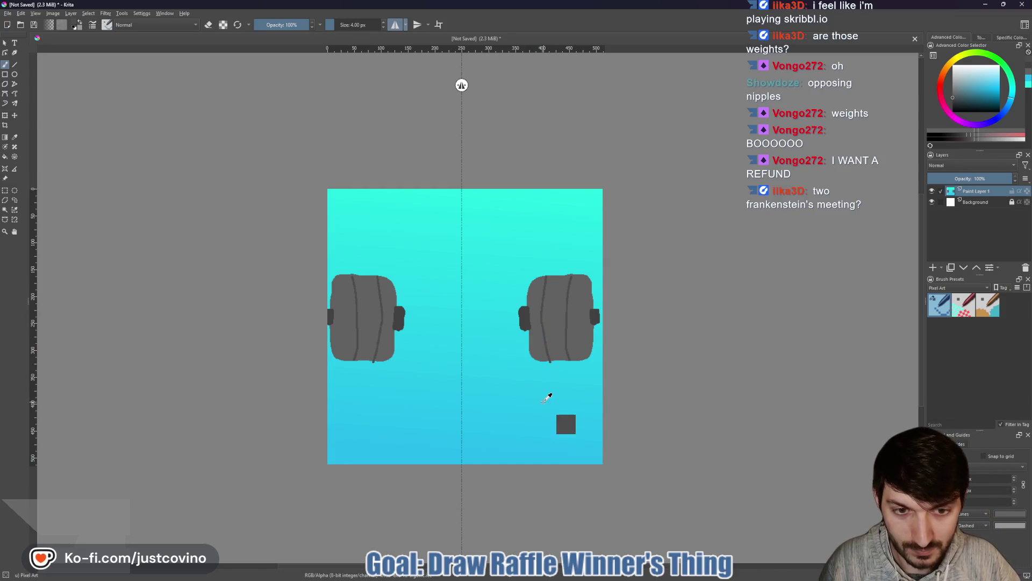
left_click(578, 389, "ctrl")
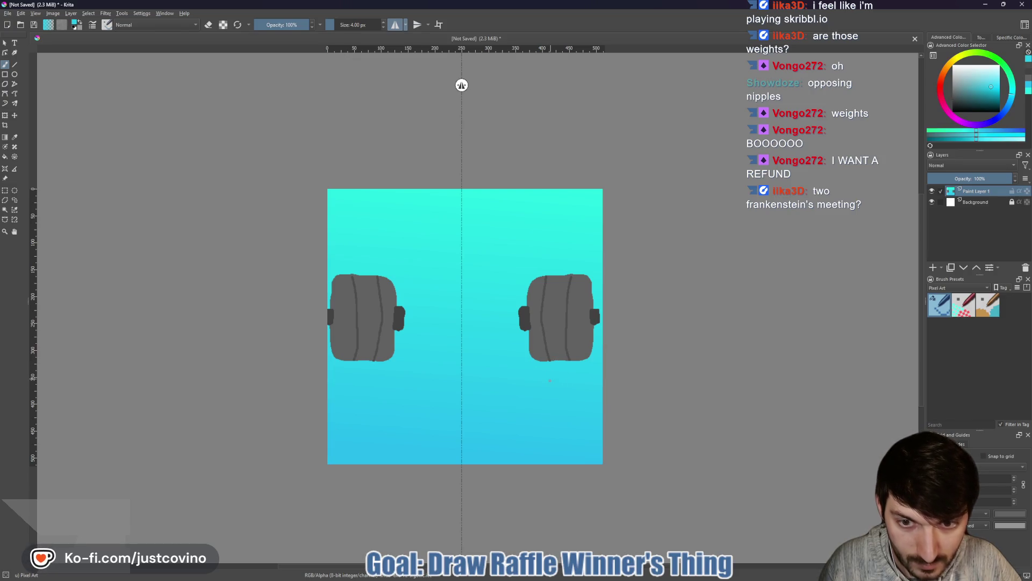
left_click(561, 304, "ctrl")
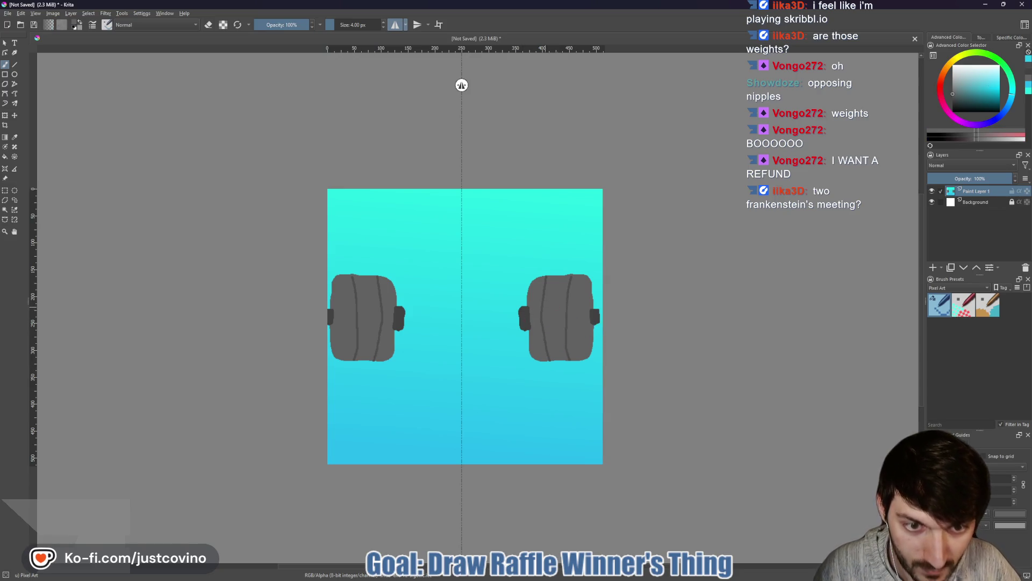
Step: With mirroring off, draw a straight 20 px grey bar between the two weights
key("bracketright")
key("bracketright")
key("bracketright")
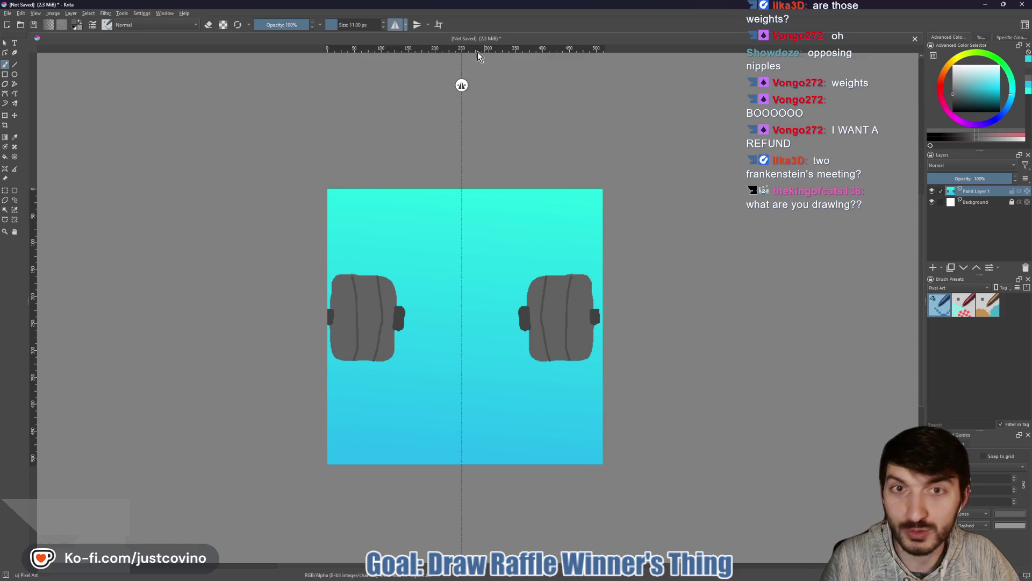
left_click(398, 28)
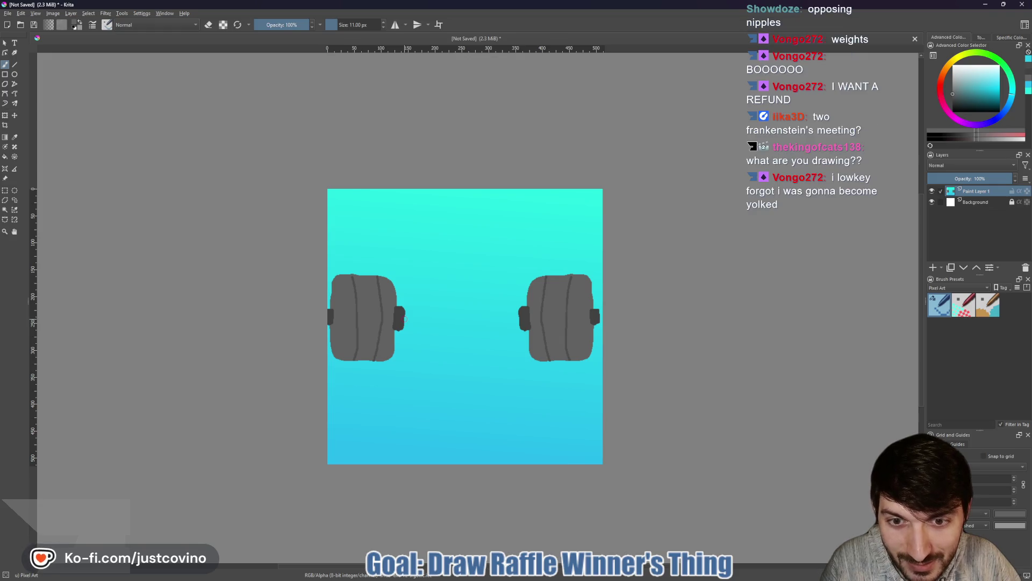
key("bracketright")
key("bracketright")
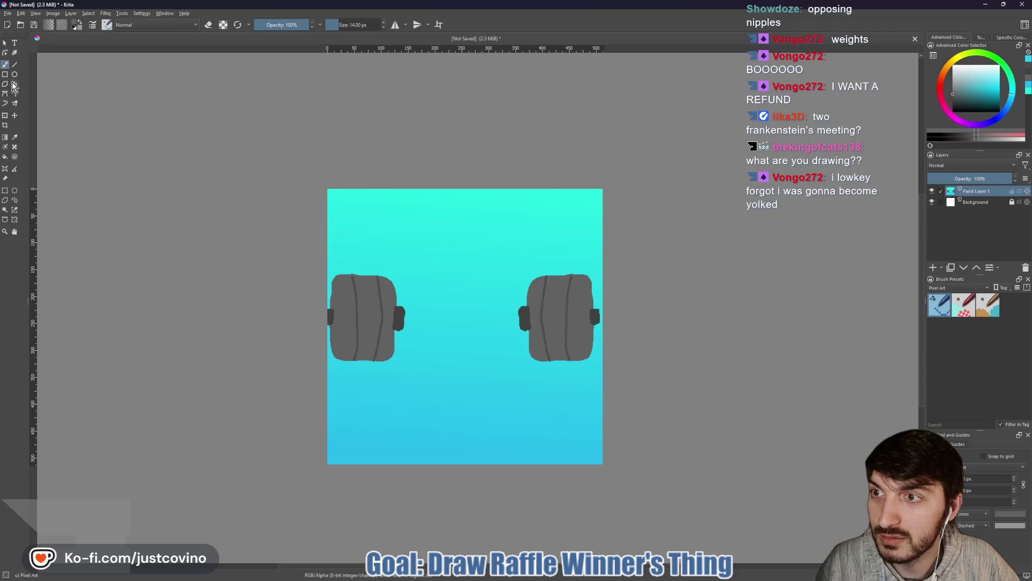
left_click(15, 64)
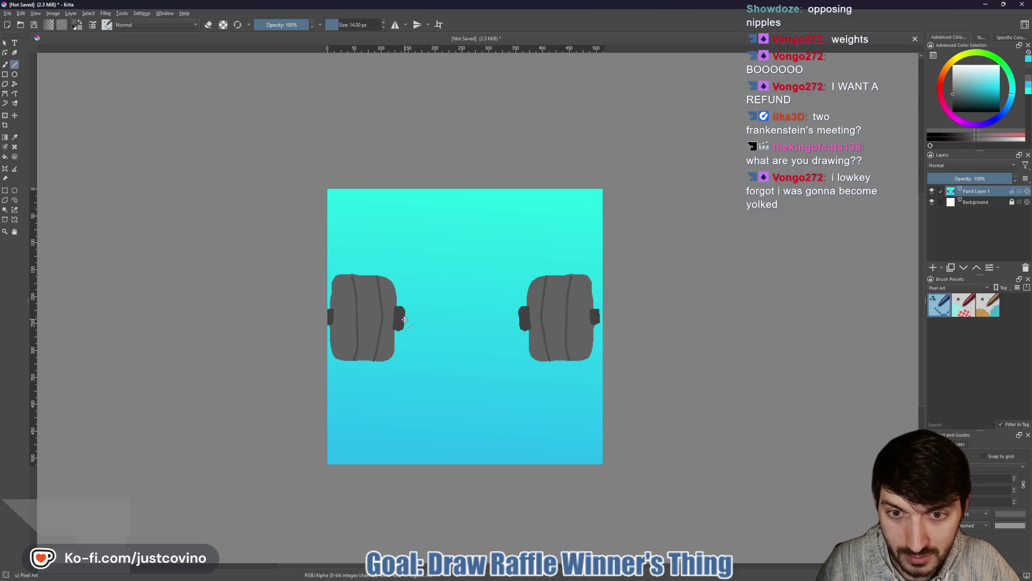
left_click_drag(405, 319, 519, 319)
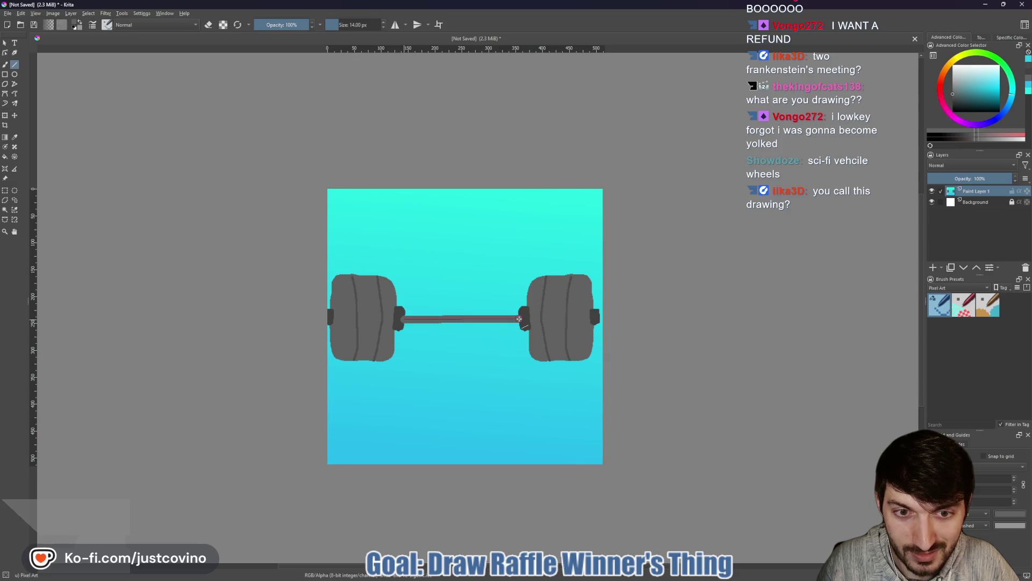
left_click_drag(405, 319, 519, 319)
key("ctrl+z")
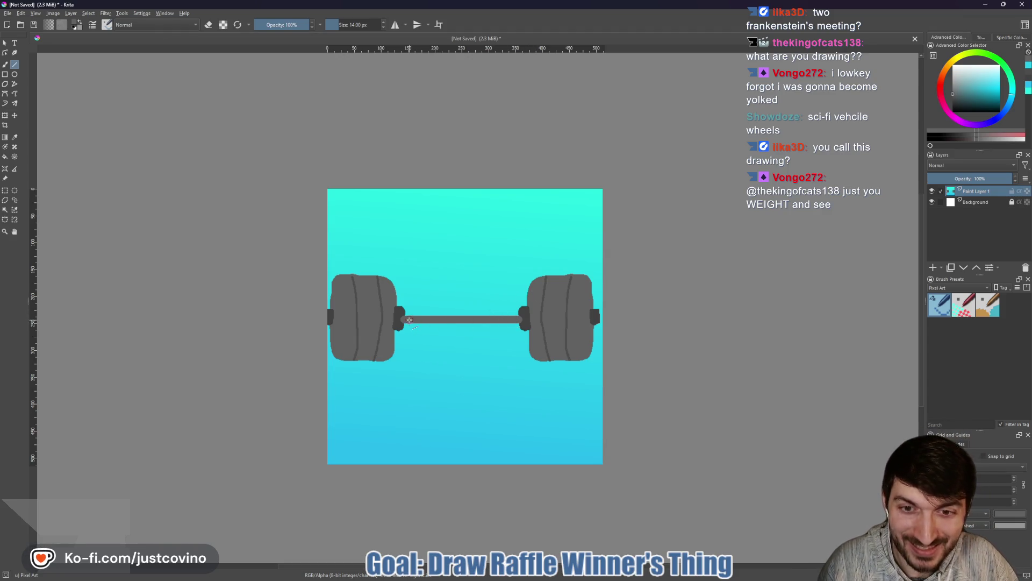
key("bracketright")
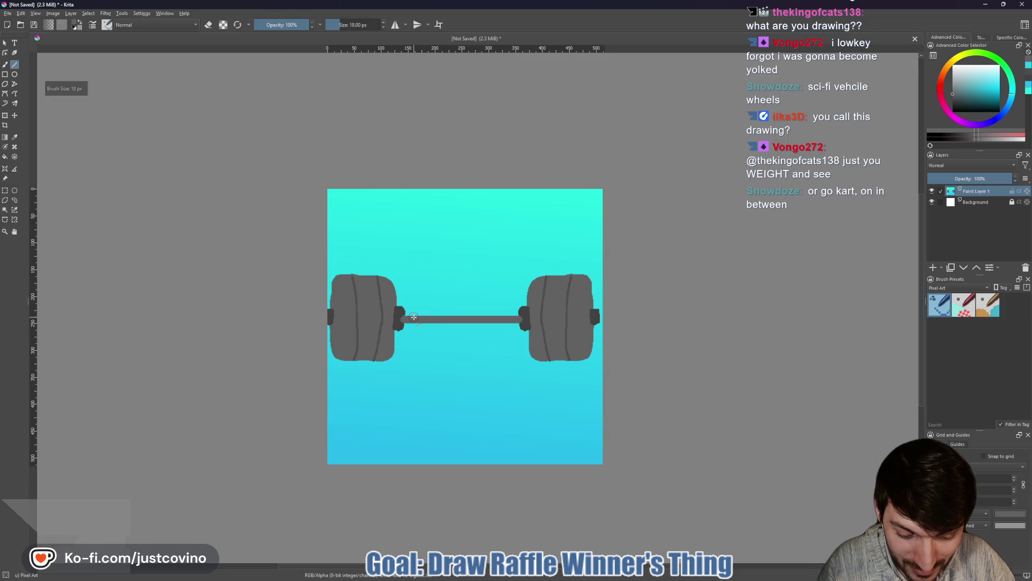
key("bracketright")
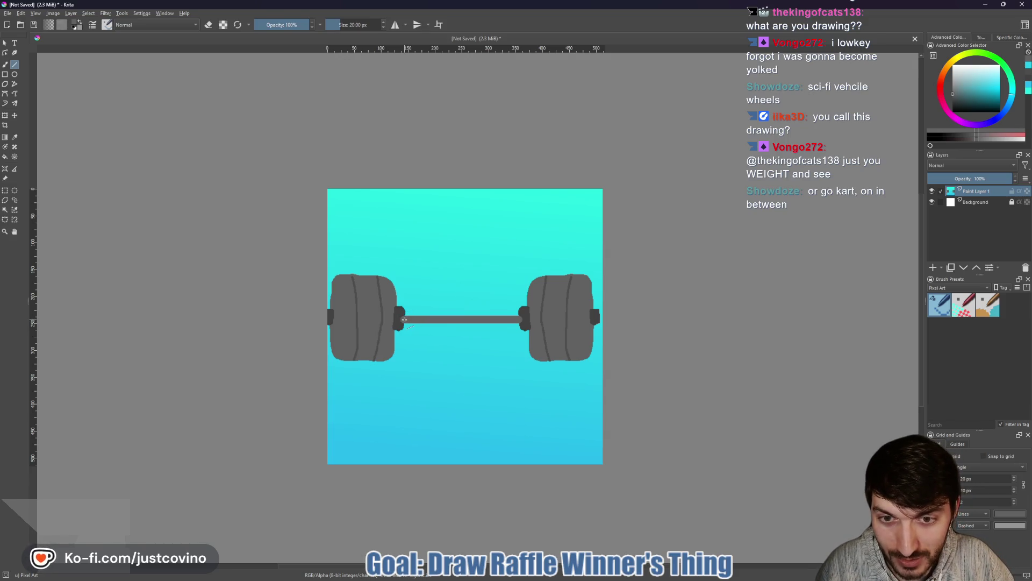
left_click_drag(404, 320, 519, 317)
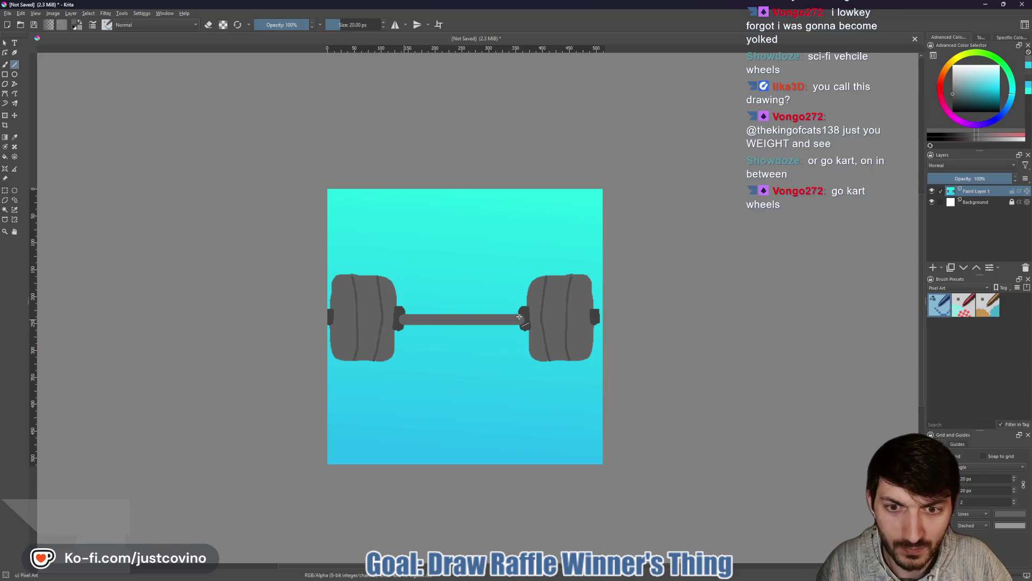
Step: Fill the gap at the bar's left collar with the collar's dark colour
left_click(401, 314, "ctrl")
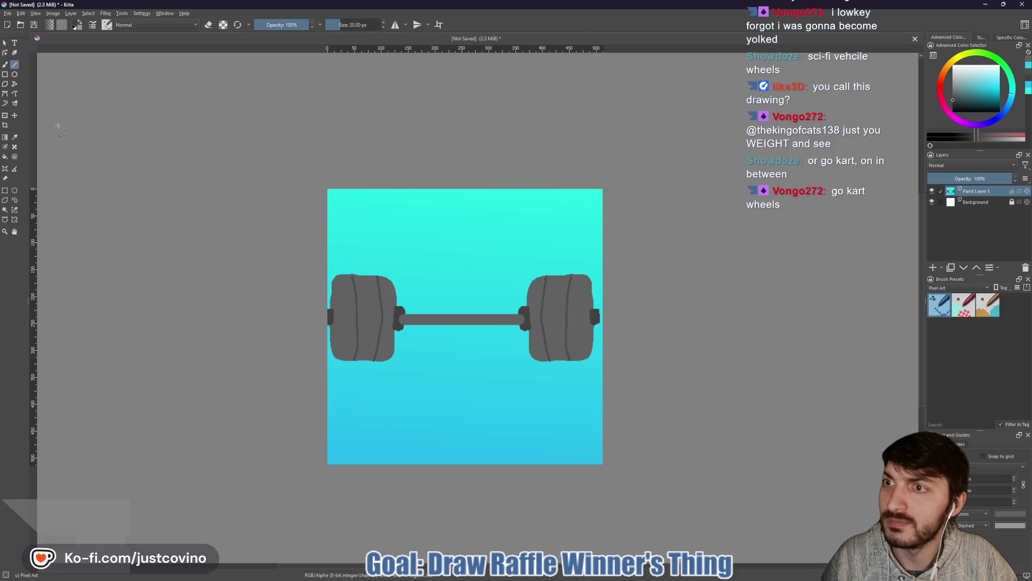
key("b")
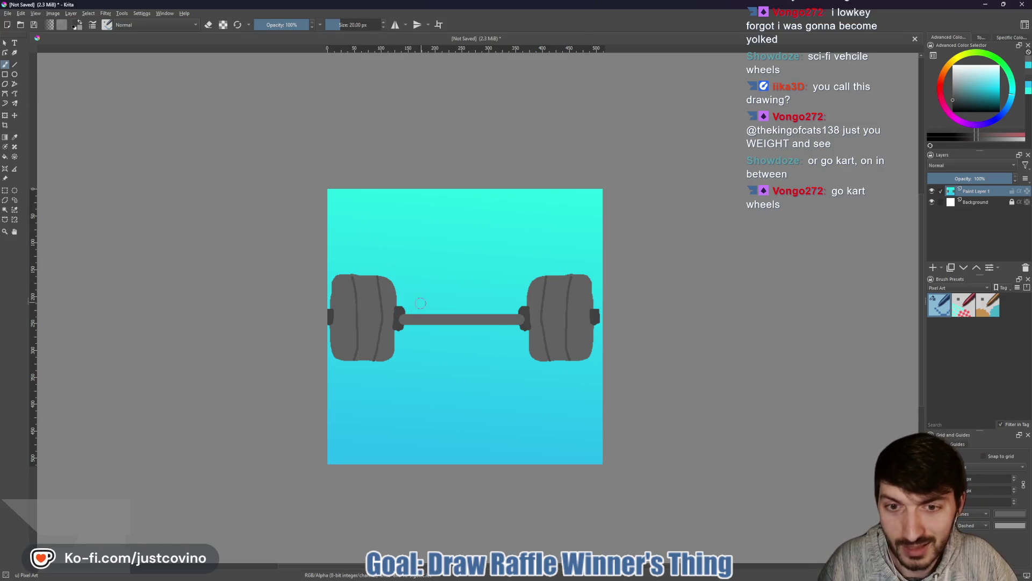
left_click(401, 316)
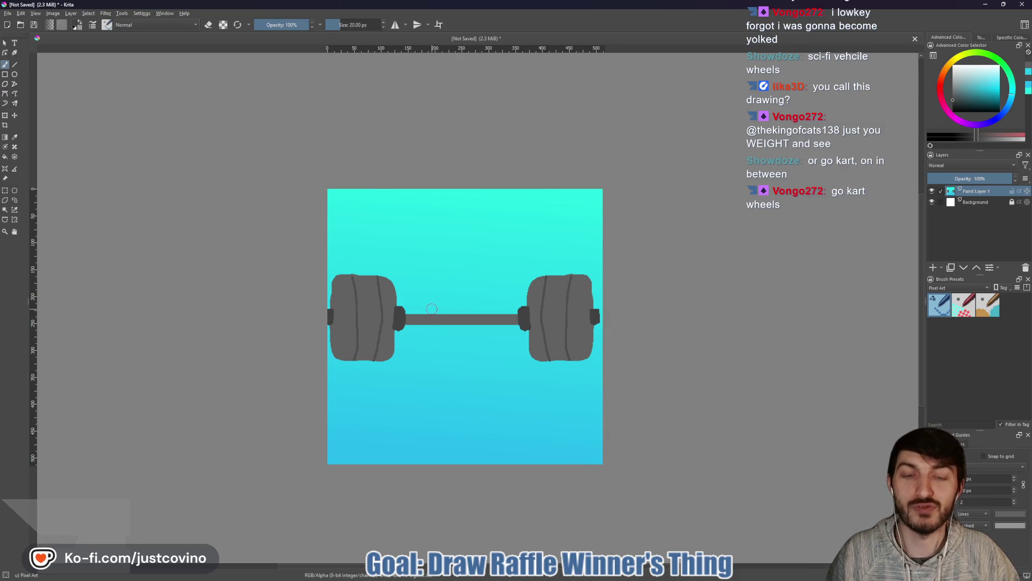
Step: Outline a rectangle on the bar's centre and paint it in dark as a grip block
left_click(5, 75)
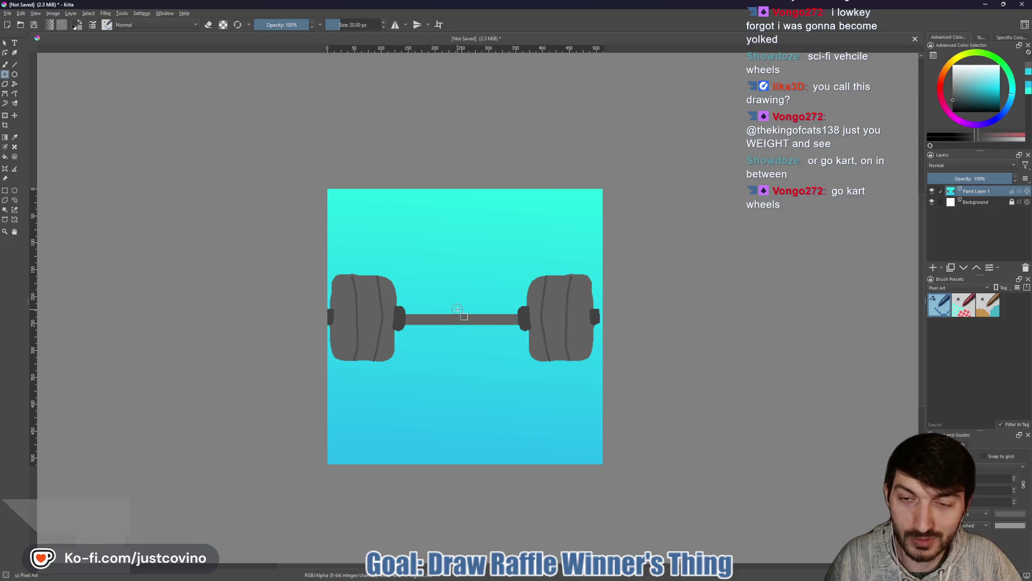
key("bracketleft")
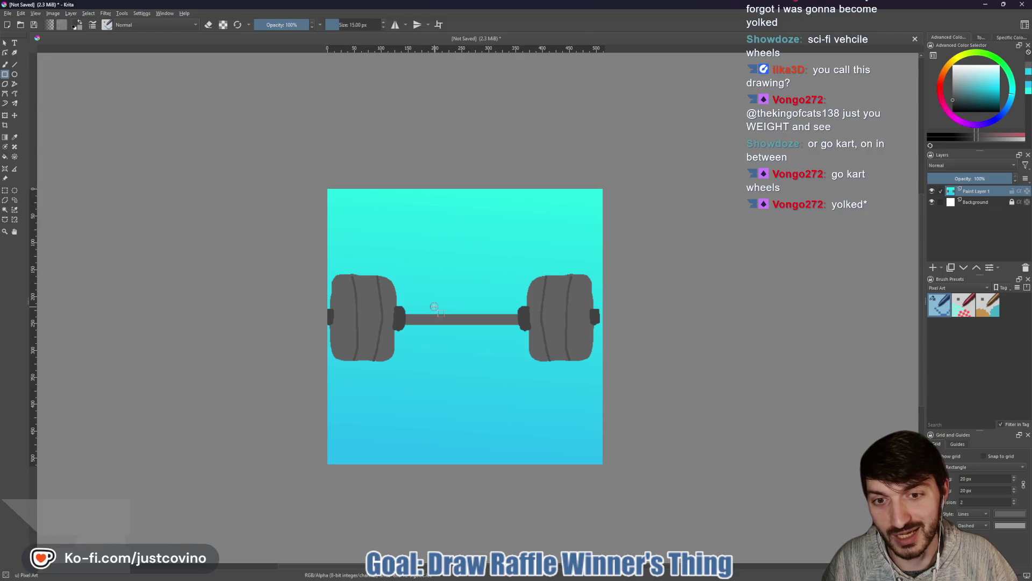
left_click_drag(430, 306, 489, 334)
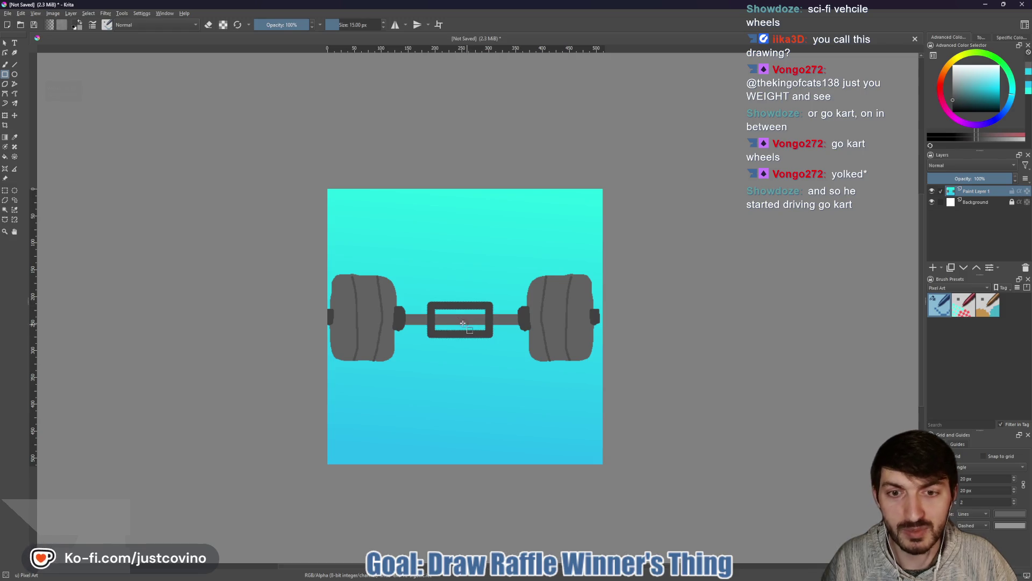
key("b")
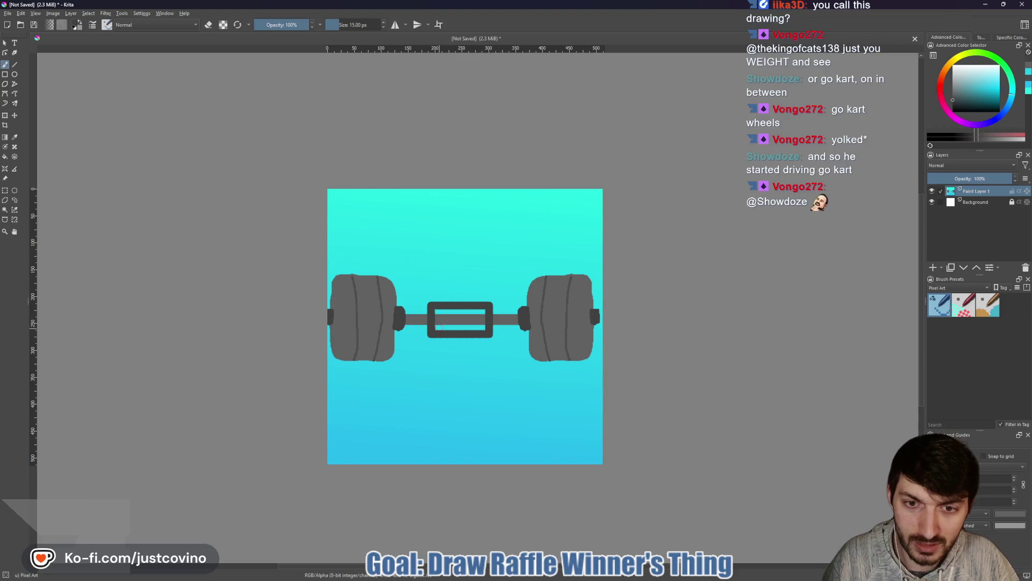
mouse_move(484, 325)
left_mouse_down()
mouse_move(440, 324)
mouse_move(475, 311)
mouse_move(445, 320)
left_mouse_up()
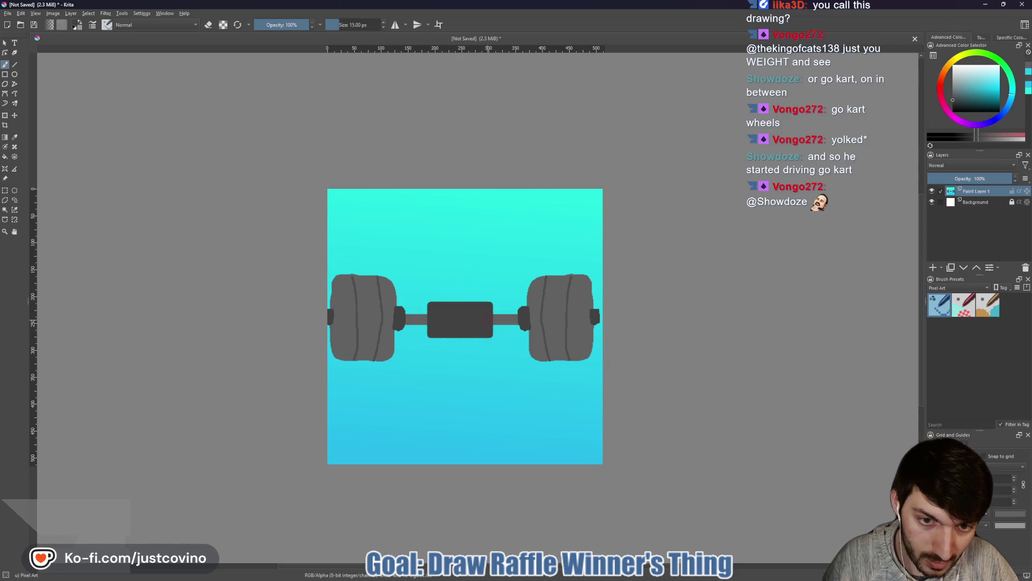
key("bracketleft")
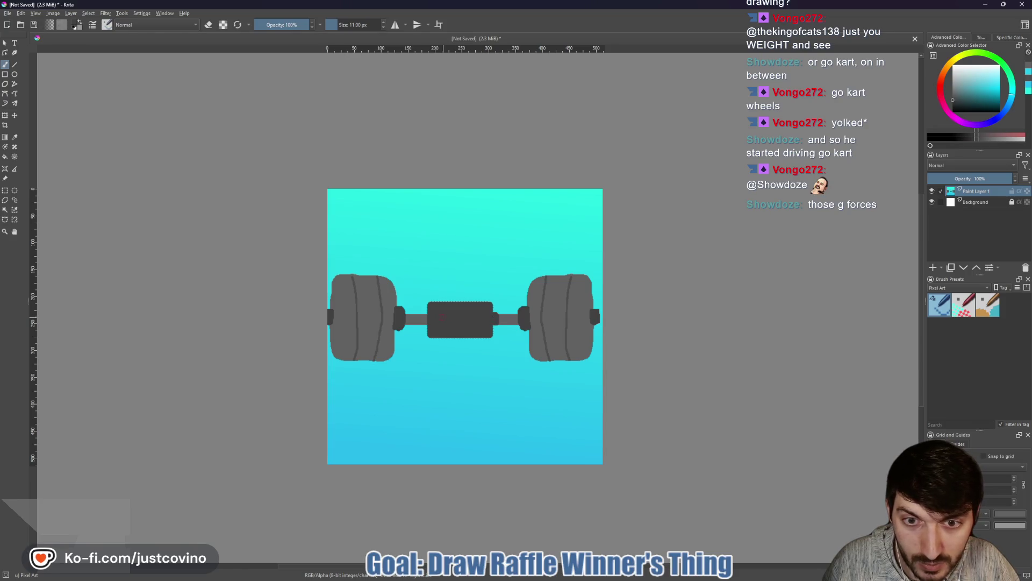
left_click_drag(425, 314, 424, 319)
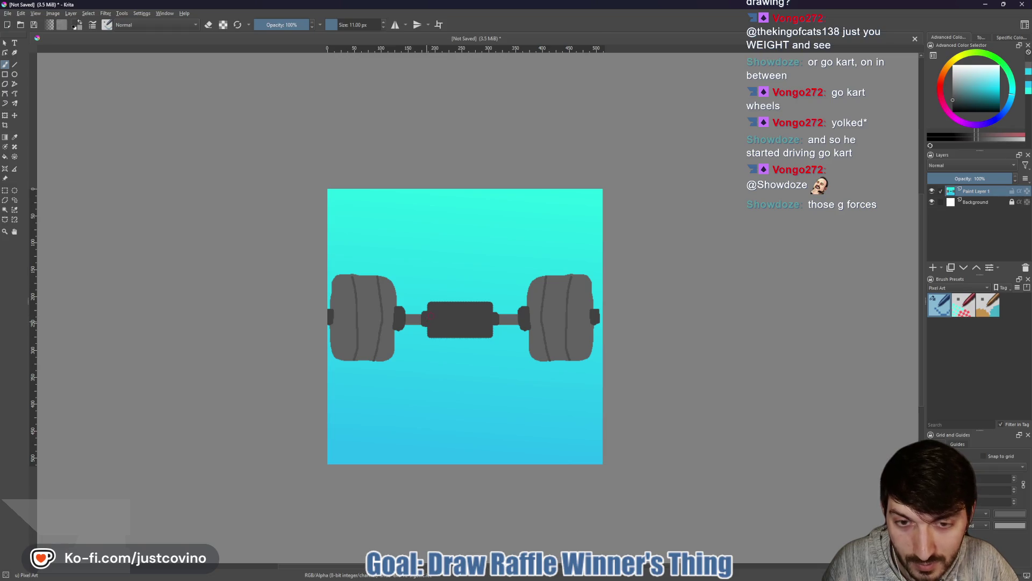
key("ctrl+z")
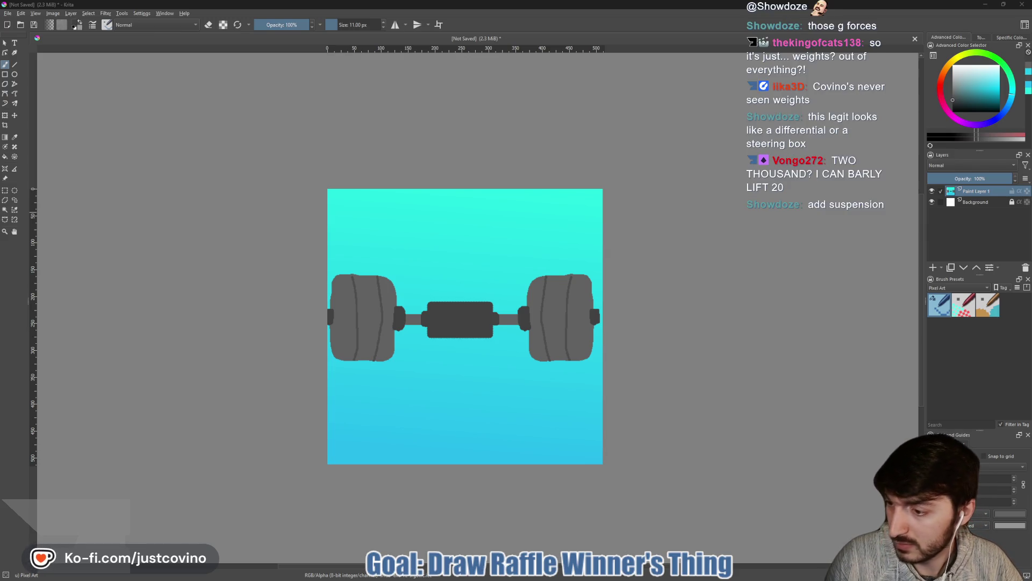
Step: Pick a bright green in the Advanced Color Selector's hue ring and square
left_click_drag(1008, 64, 997, 61)
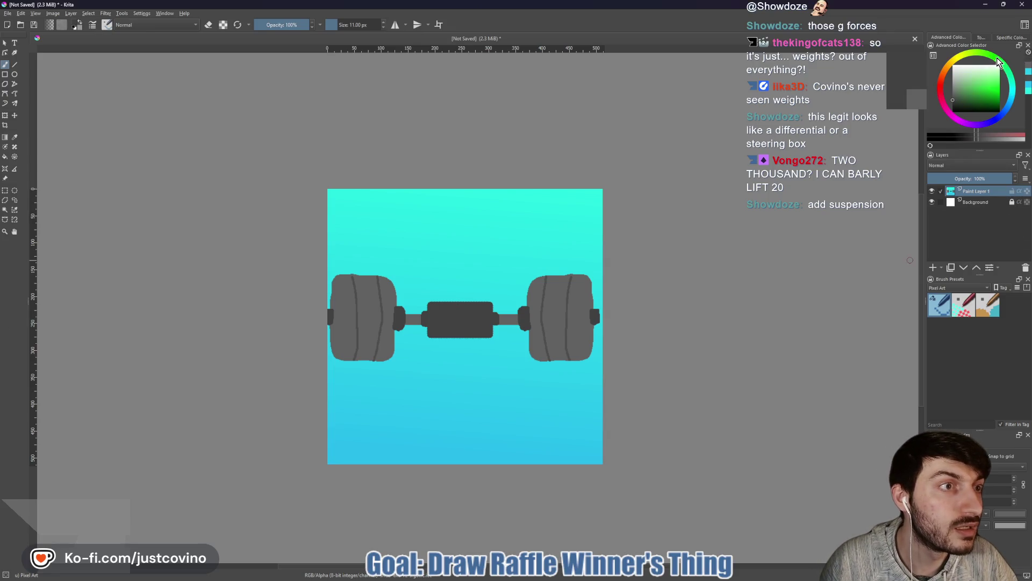
left_click(999, 81)
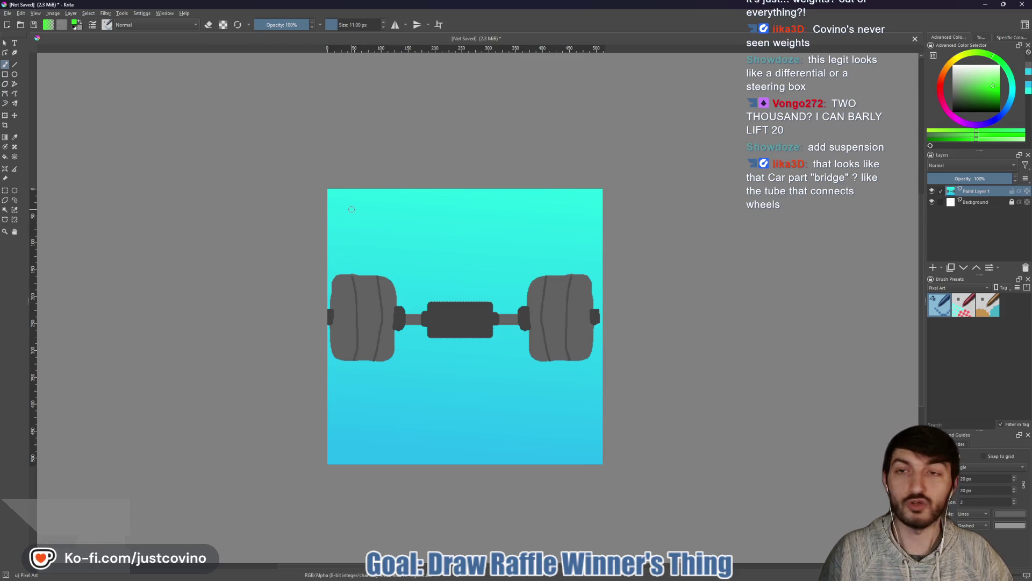
Step: Shrink the brush to 9 px and draw the green # sign and first letters at top-left
key("bracketleft")
key("bracketleft")
key("bracketleft")
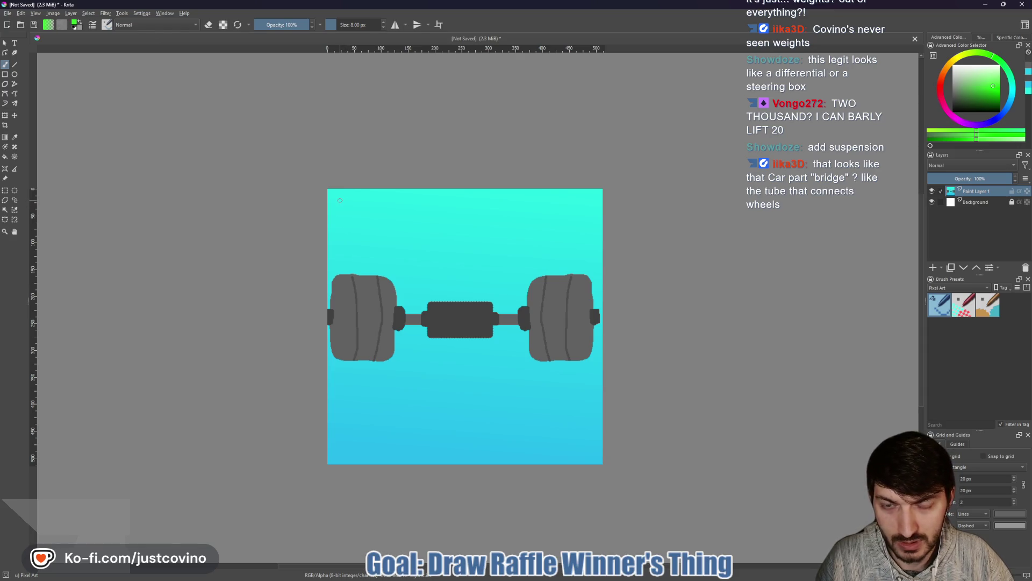
mouse_move(354, 200)
left_mouse_down()
mouse_move(370, 245)
mouse_move(377, 210)
left_mouse_up()
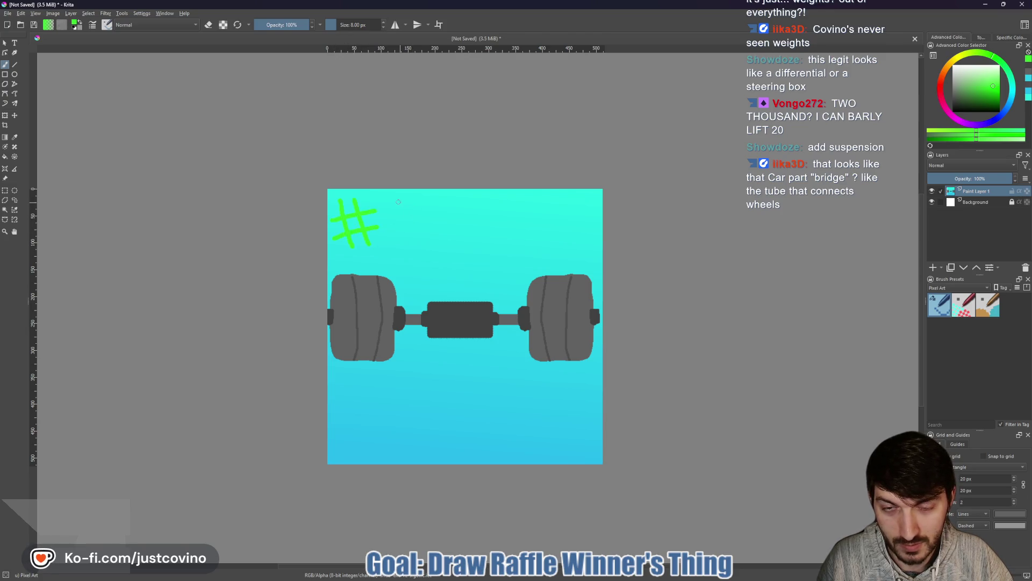
mouse_move(407, 235)
left_mouse_down()
mouse_move(384, 237)
mouse_move(431, 222)
mouse_move(440, 235)
mouse_move(445, 216)
mouse_move(450, 233)
mouse_move(475, 245)
left_mouse_up()
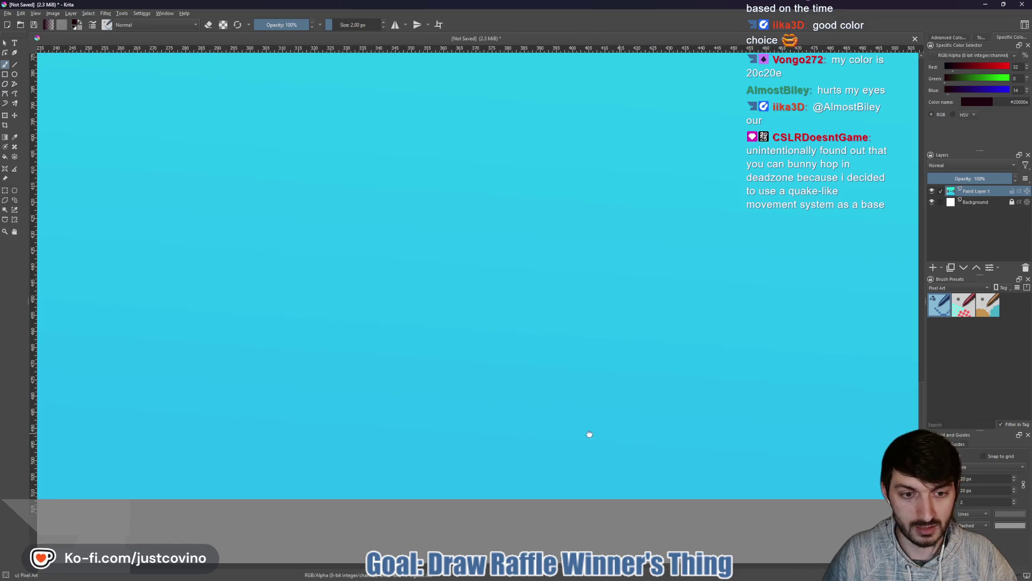
Step: Paint a dark signature with a long flourish near the canvas bottom, then recentre the whole image
left_click_drag(590, 433, 522, 403)
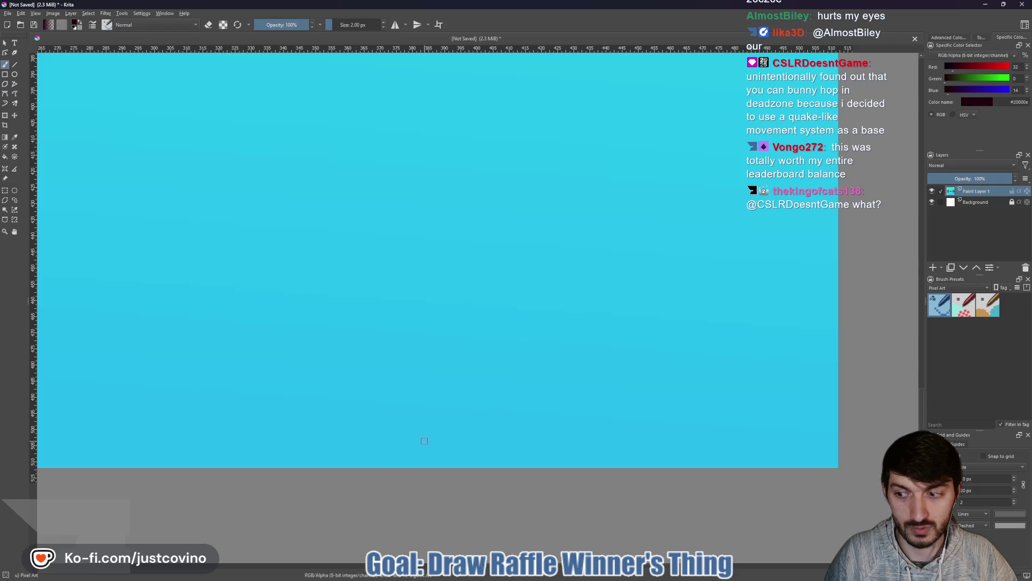
mouse_move(424, 440)
left_mouse_down()
mouse_move(465, 401)
mouse_move(384, 455)
mouse_move(457, 430)
mouse_move(463, 450)
mouse_move(540, 388)
left_mouse_up()
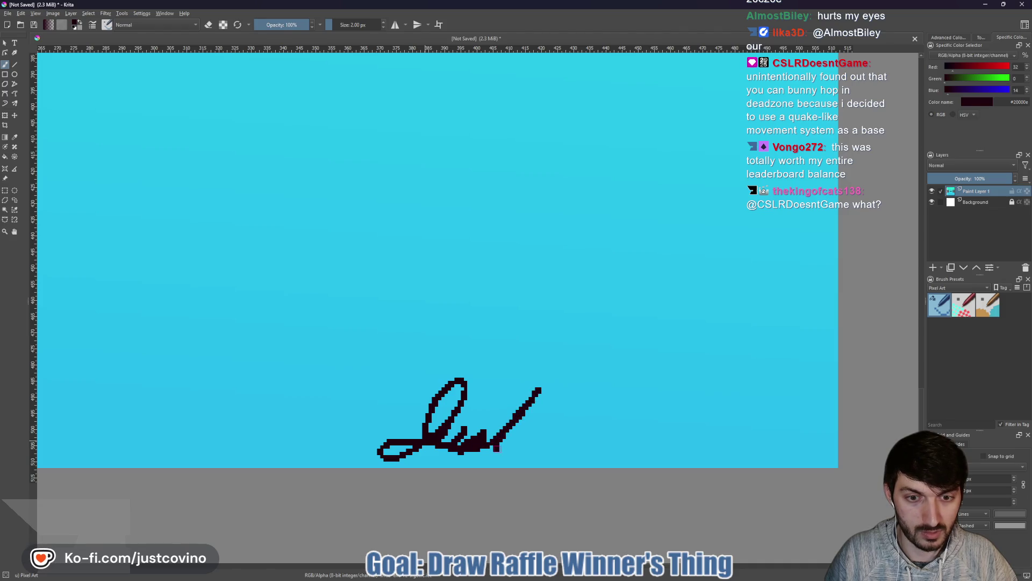
mouse_move(529, 425)
left_mouse_down()
mouse_move(584, 414)
mouse_move(538, 461)
mouse_move(767, 438)
left_mouse_up()
mouse_move(458, 415)
left_mouse_down()
mouse_move(715, 398)
mouse_move(812, 376)
left_mouse_up()
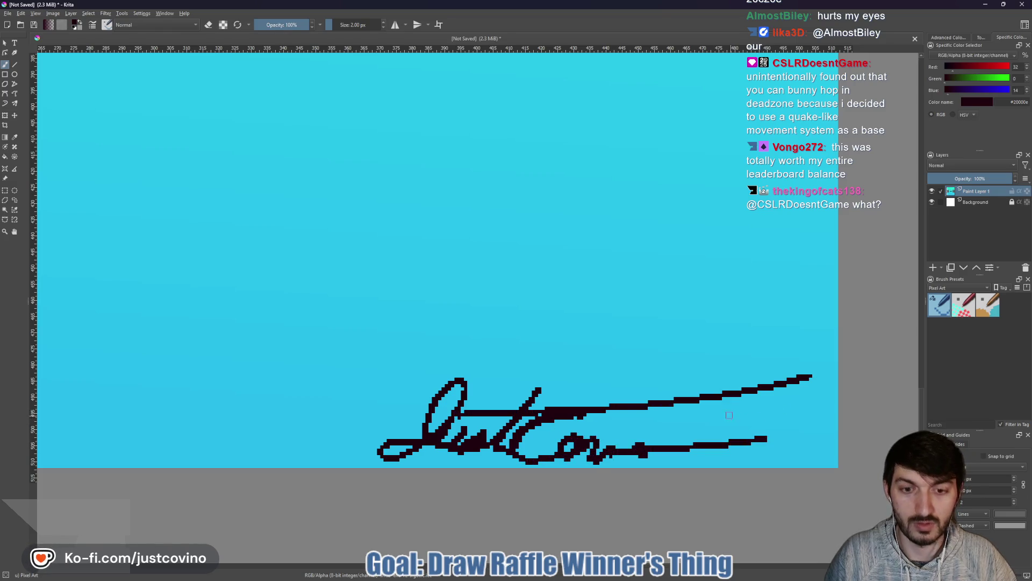
scroll(630, 322, "down", 5)
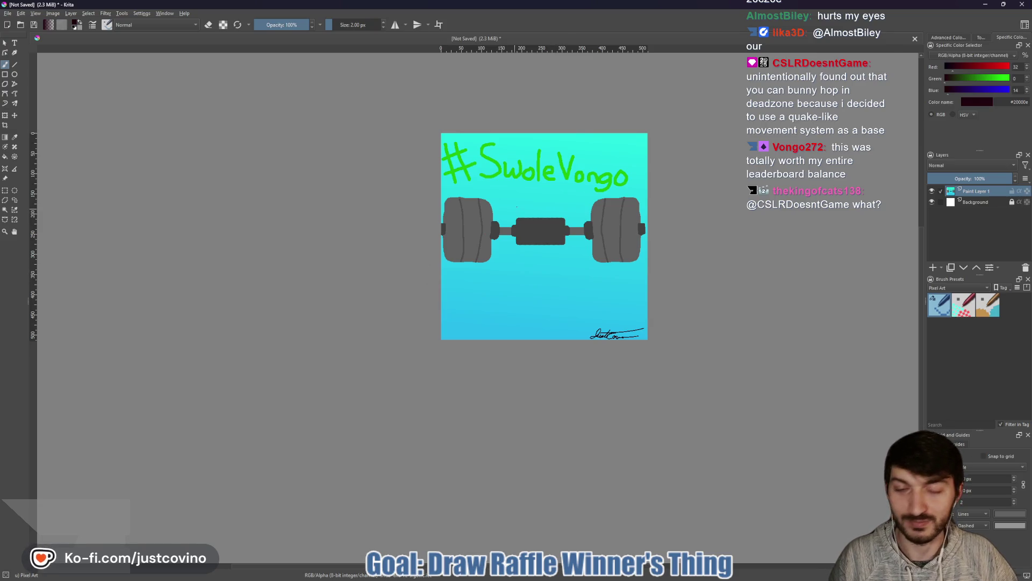
left_click_drag(391, 189, 315, 275)
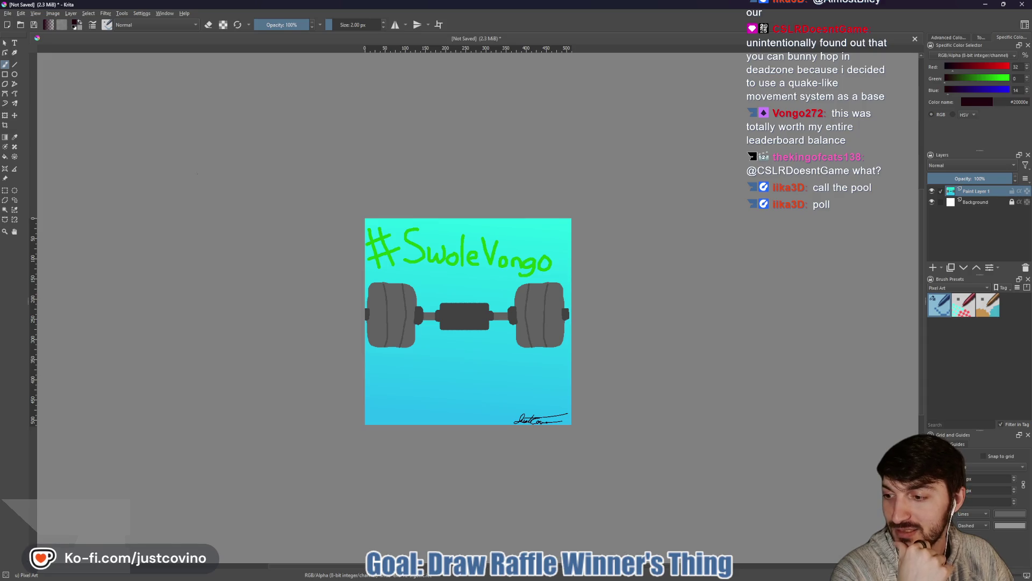
Step: Start an export to the Desktop folder with PNG as the file type
left_click(7, 13)
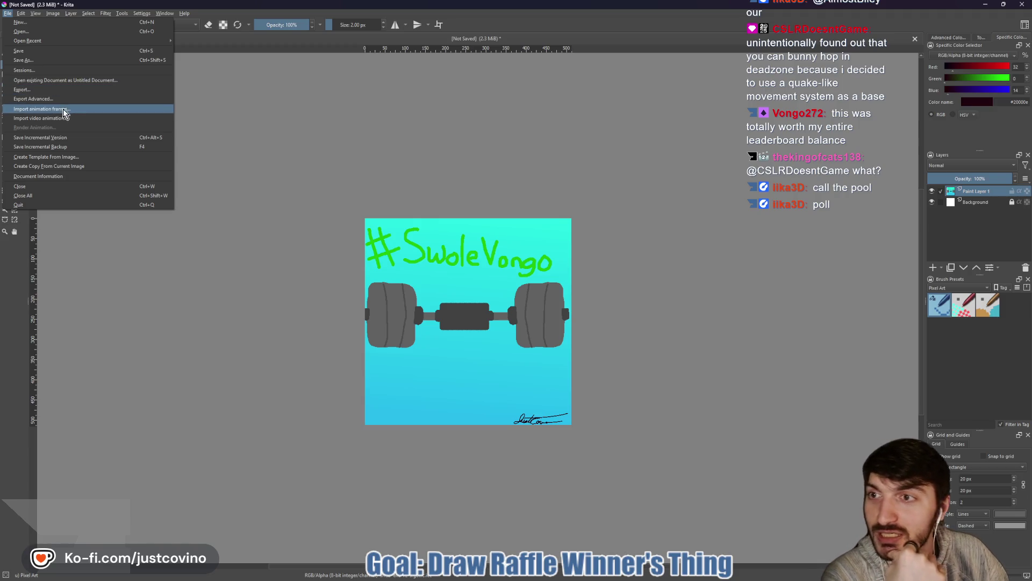
left_click(314, 185)
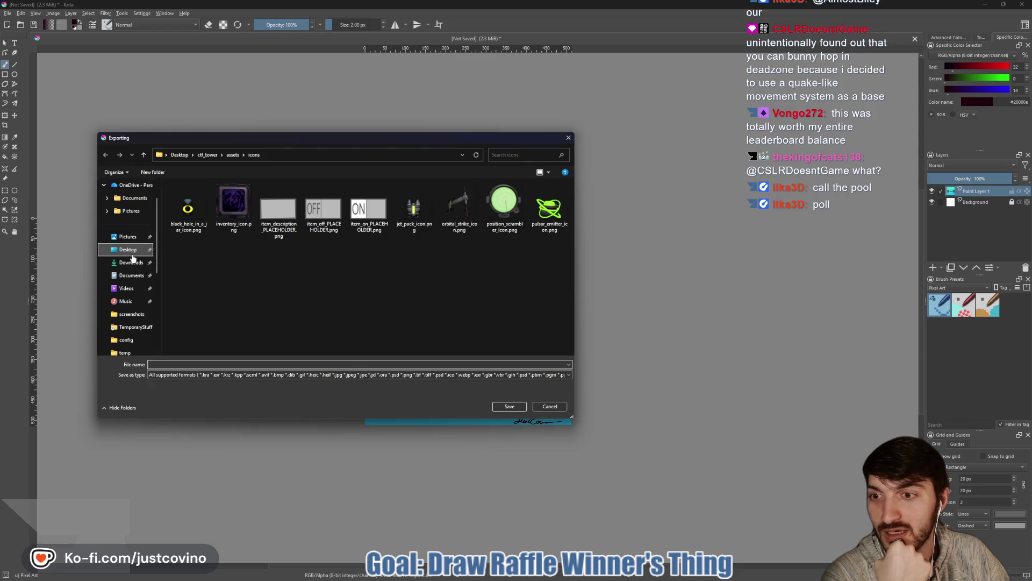
left_click(128, 249)
left_click(198, 377)
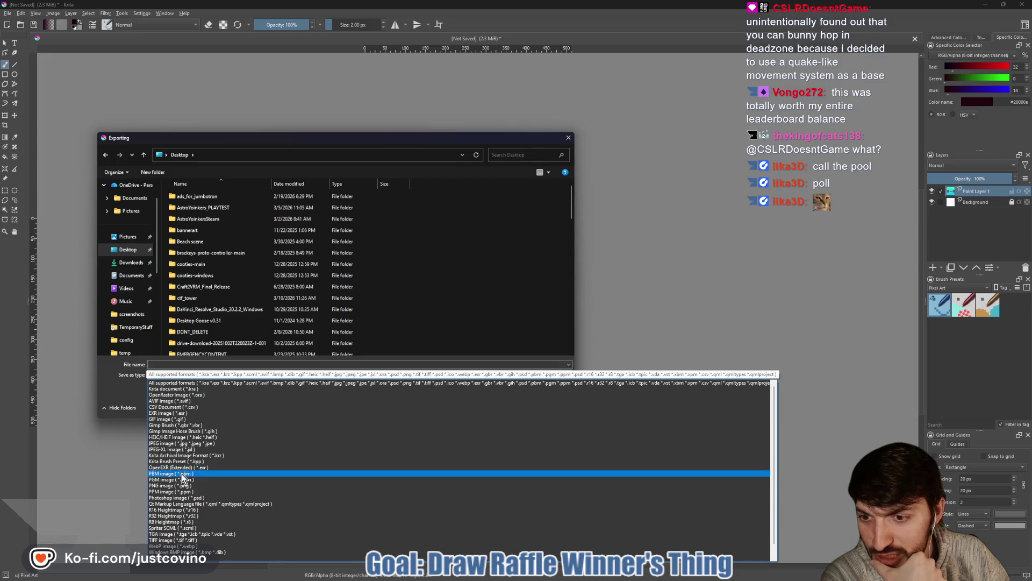
left_click(181, 487)
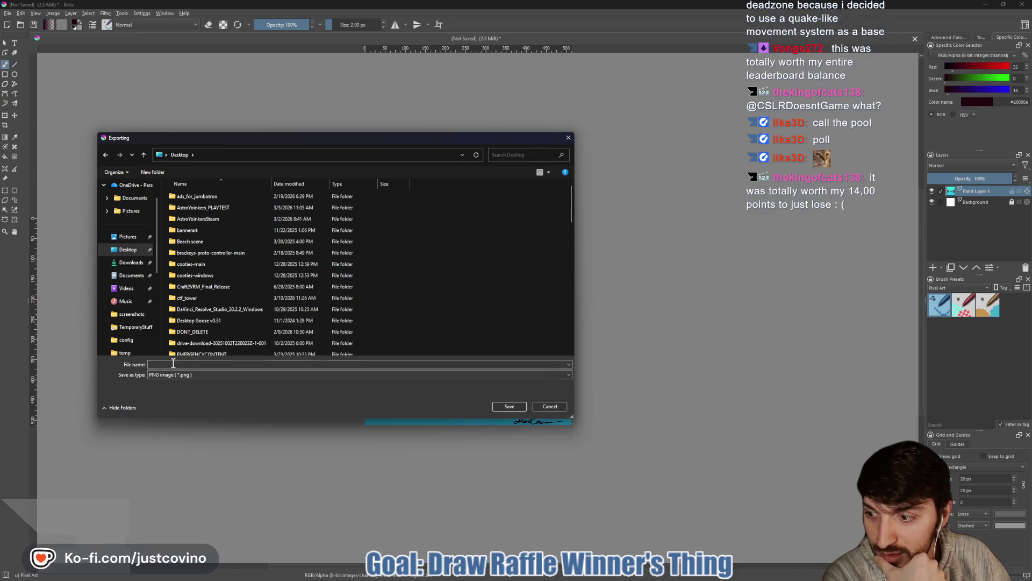
Step: Save it as 'CovinoCustom-SwoleVongo' with the default PNG options, then close Krita
left_click(173, 364)
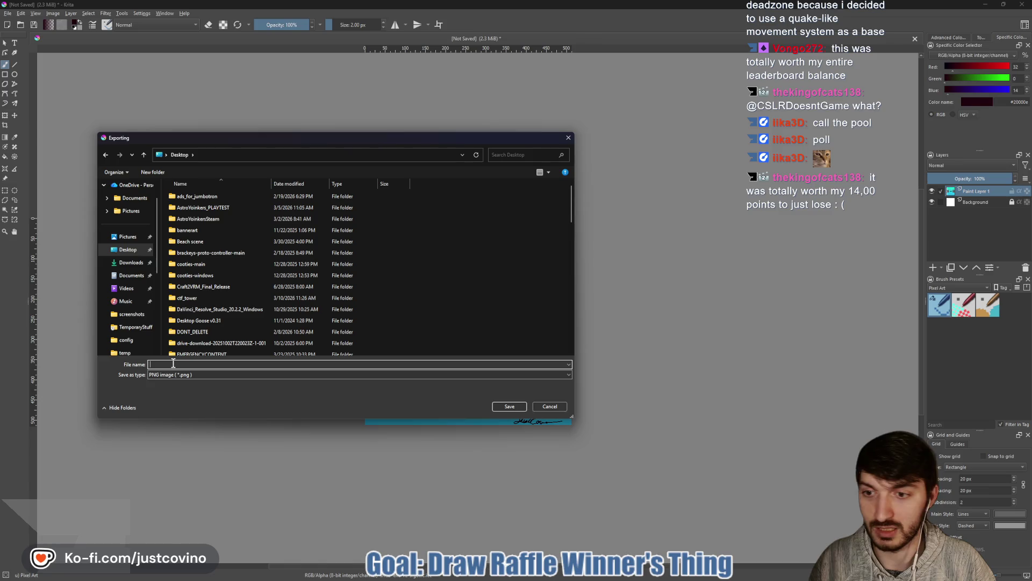
type("C")
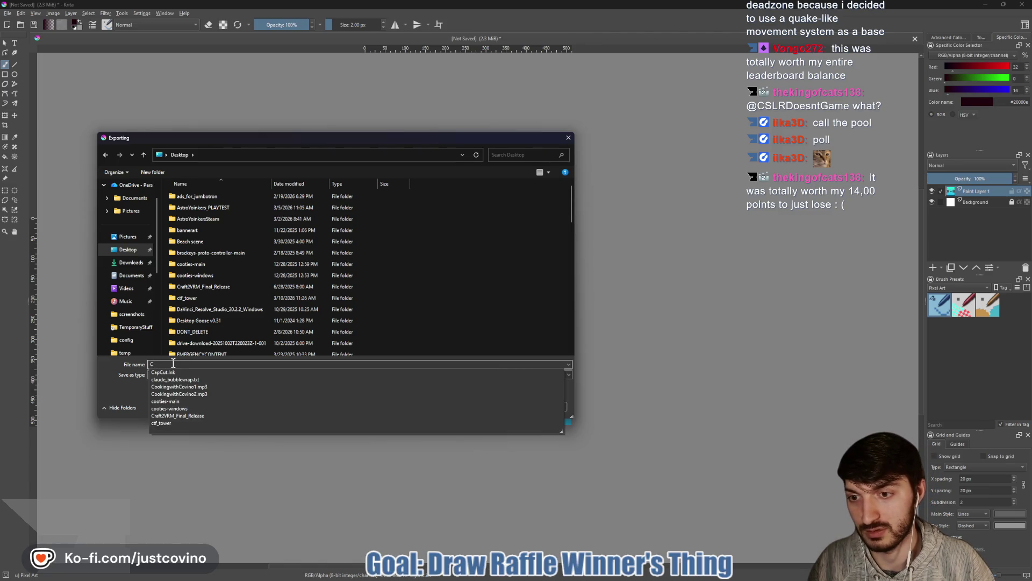
type("ovinoCustom")
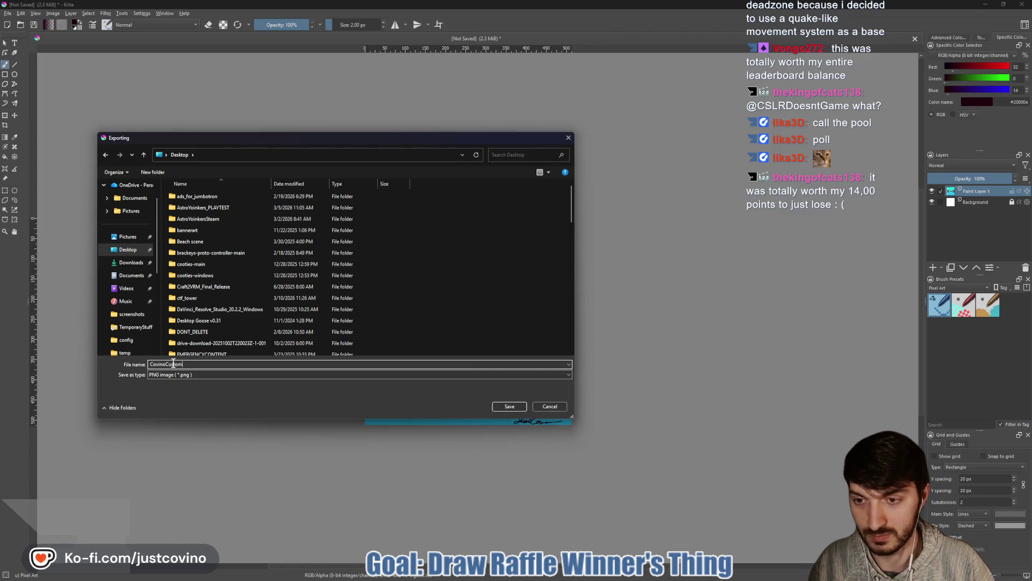
type("-SwoleVongo")
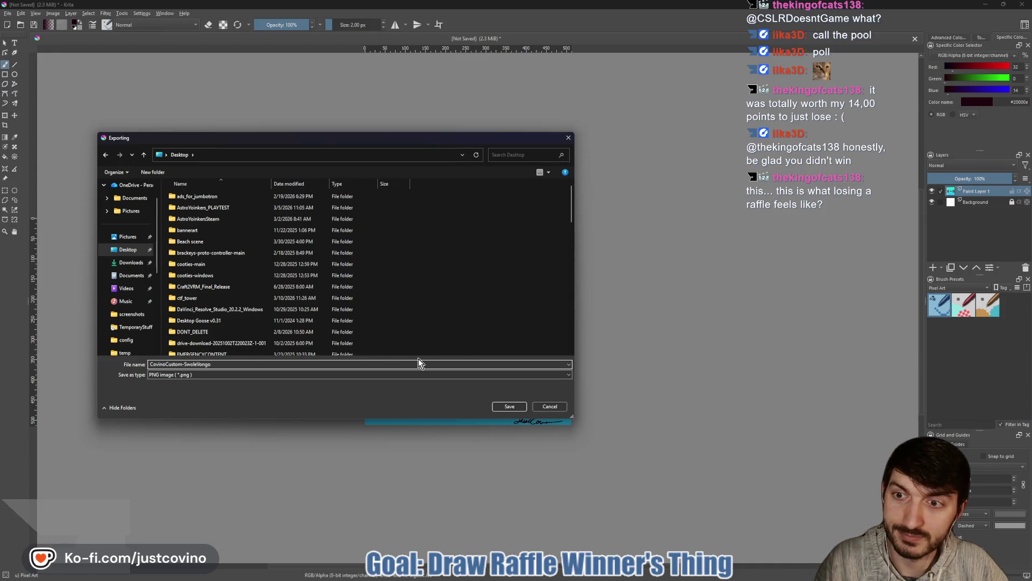
left_click(510, 407)
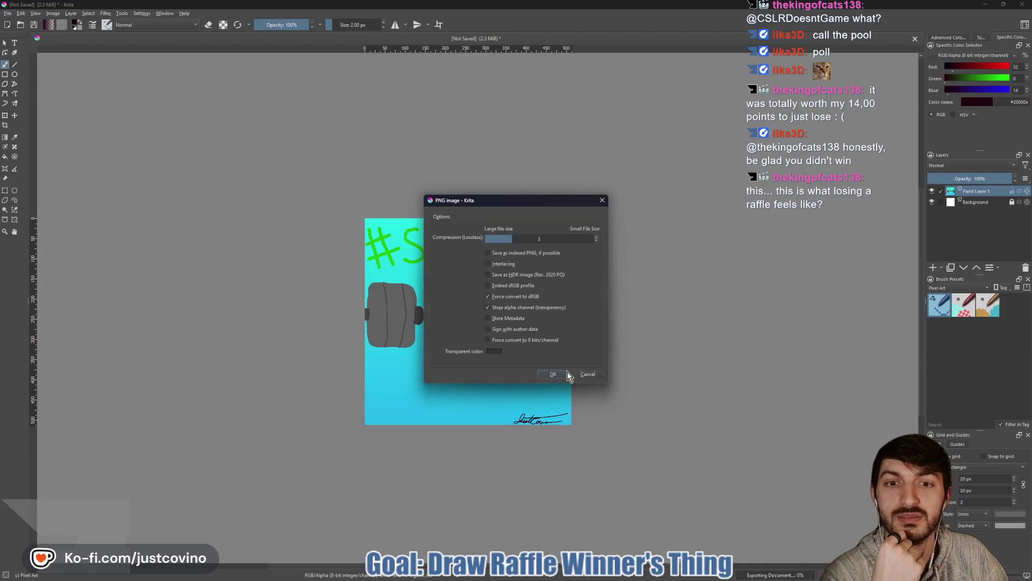
left_click(557, 376)
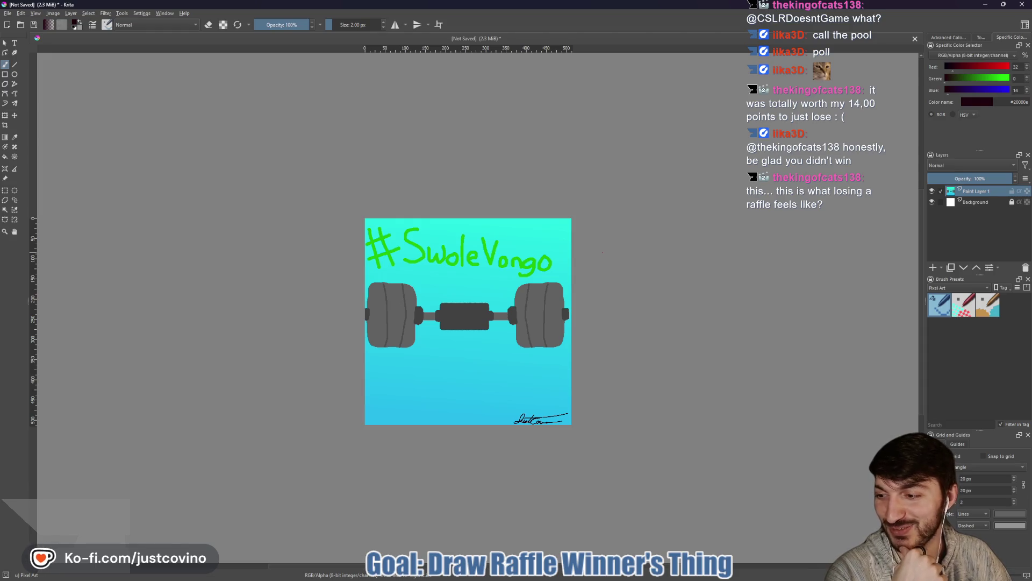
left_click(1021, 5)
Step: Discard Krita's unsaved changes, close the FFS Leaderboard page, and launch a new File Explorer window
left_click(530, 309)
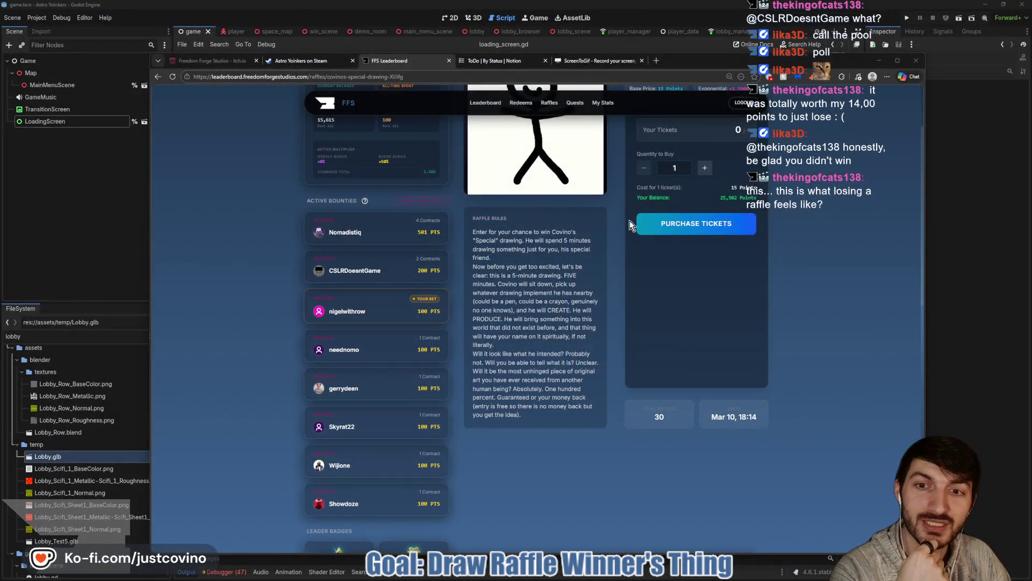
left_click(449, 61)
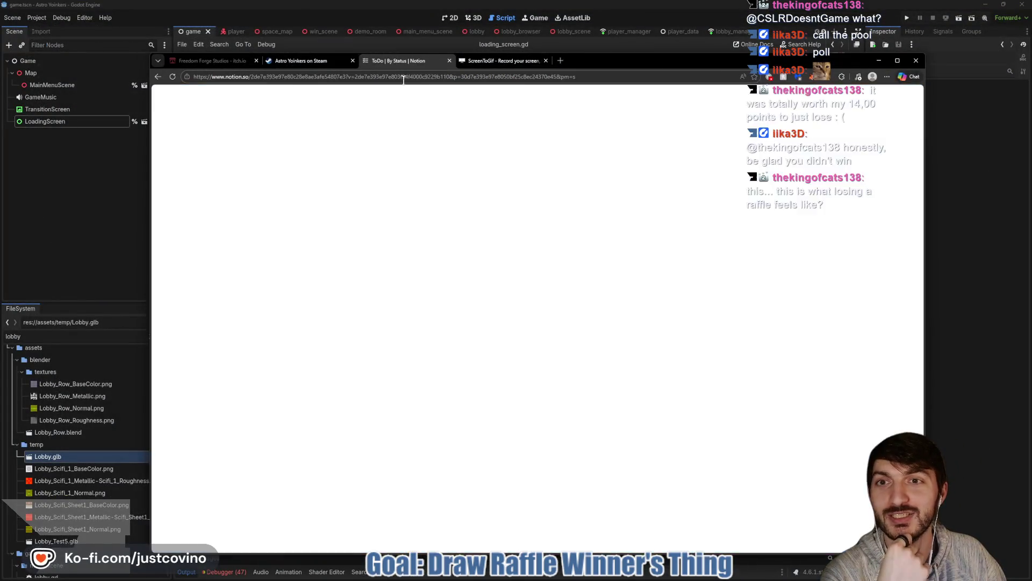
left_click(107, 220)
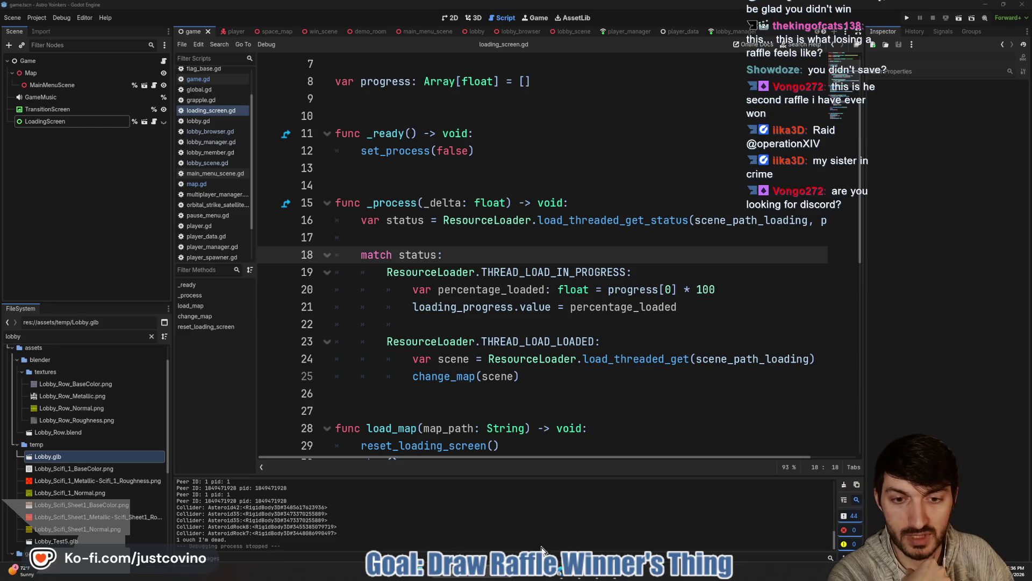
key("super+e")
Step: Show the Desktop folder and select CovinoCustom-SwoleVongo.png
left_click(315, 285)
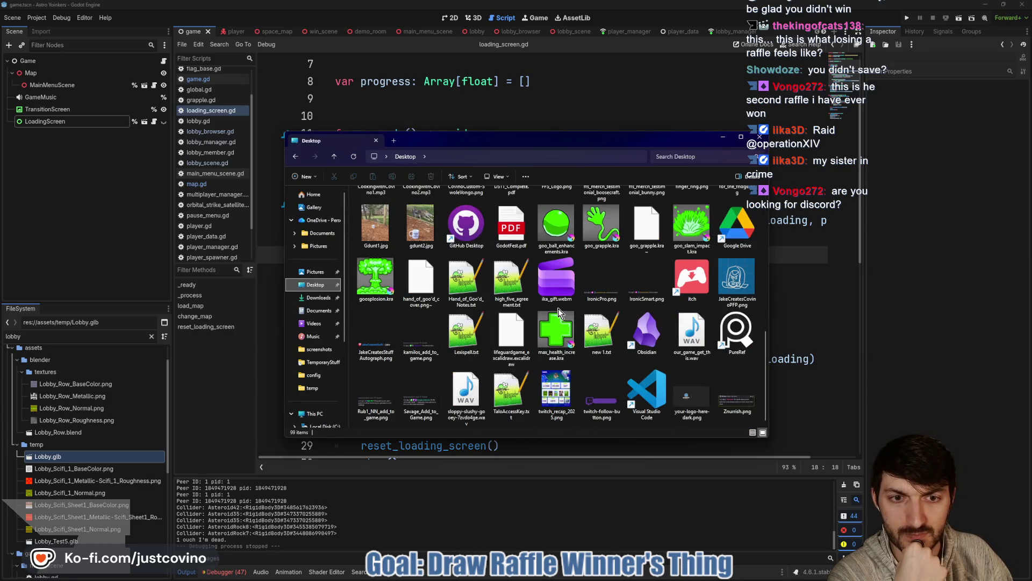
scroll(551, 307, "up", 2)
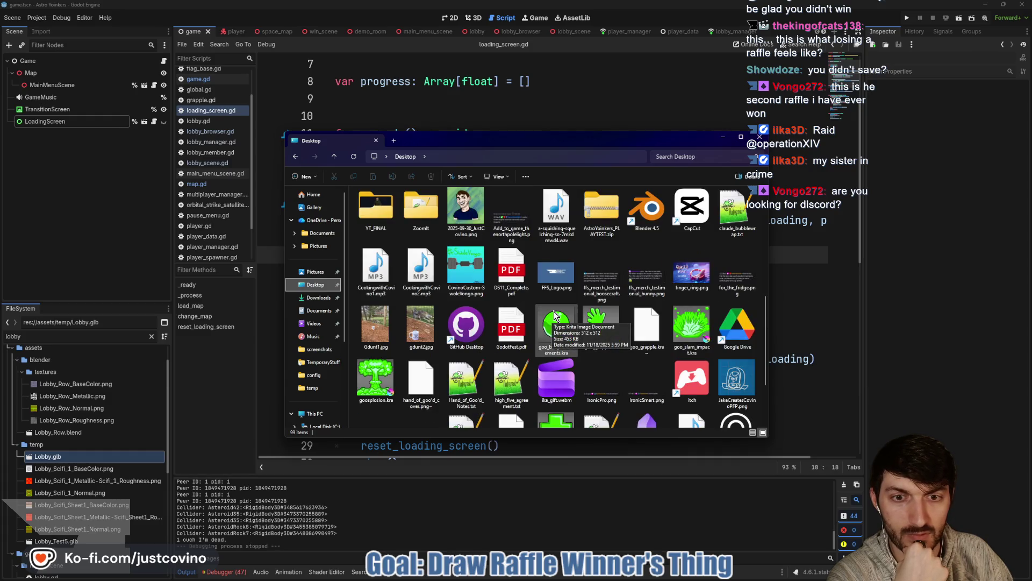
left_click(470, 272)
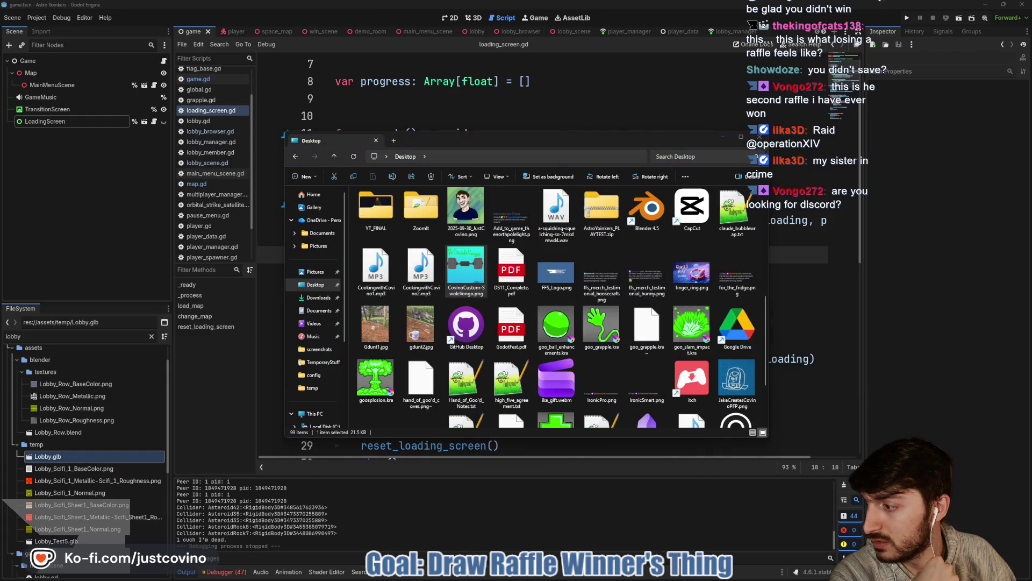